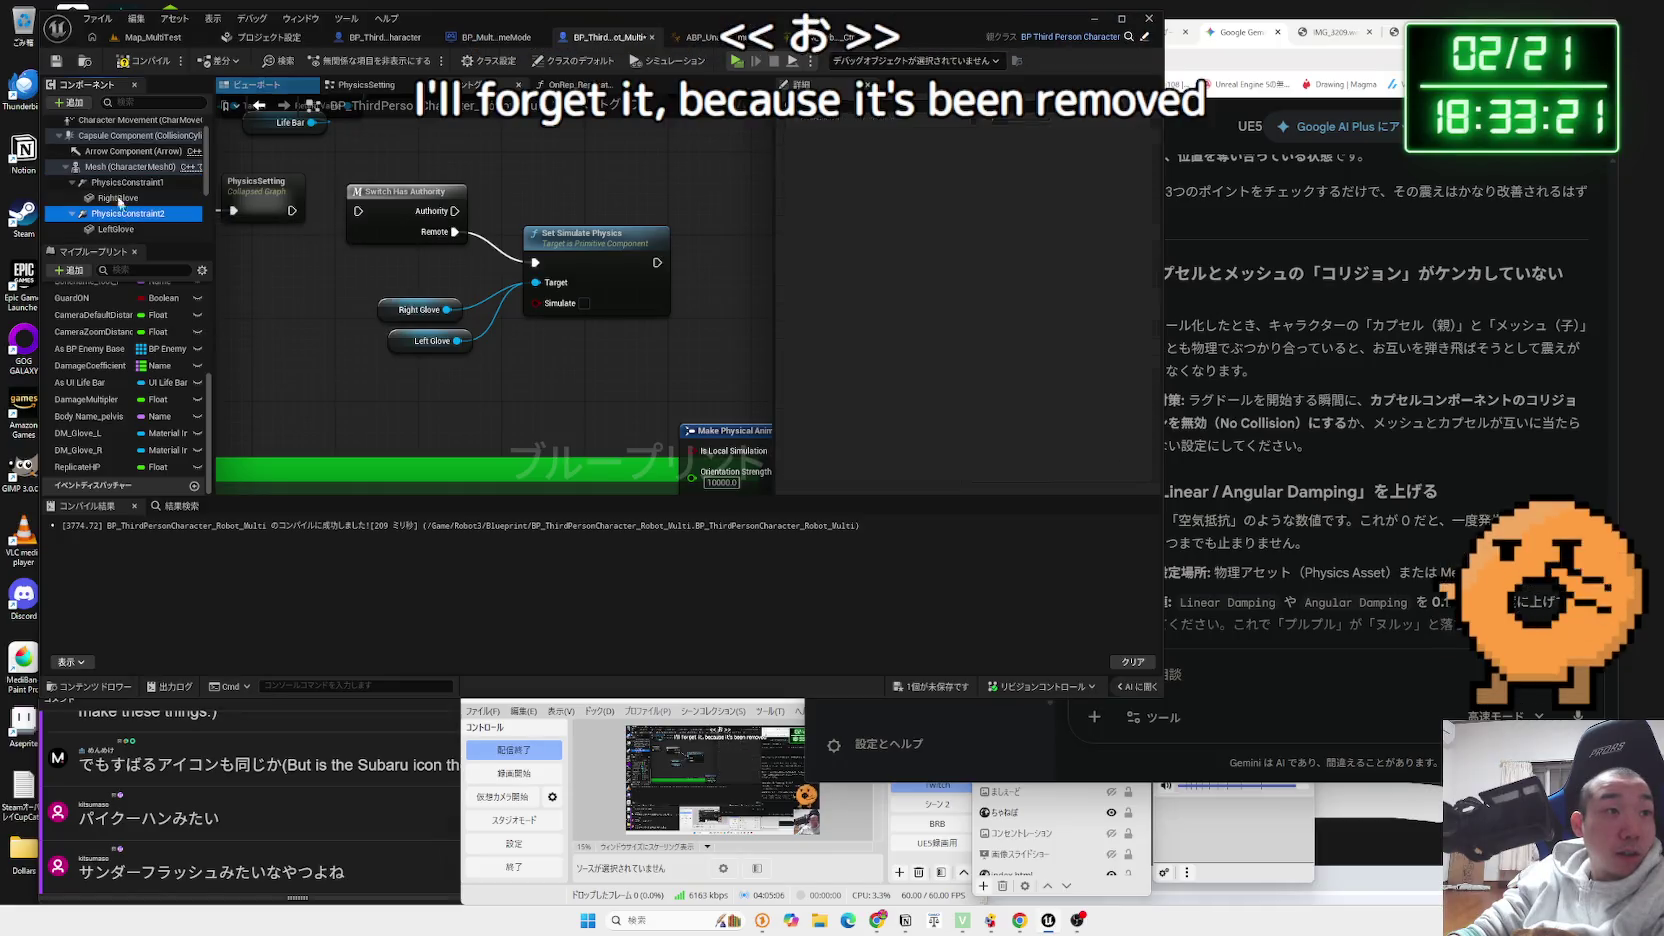
- Run a server-plus-two-clients playtest in Map_MultiTest, switching between game windows, then stop it
left_click(150, 37)
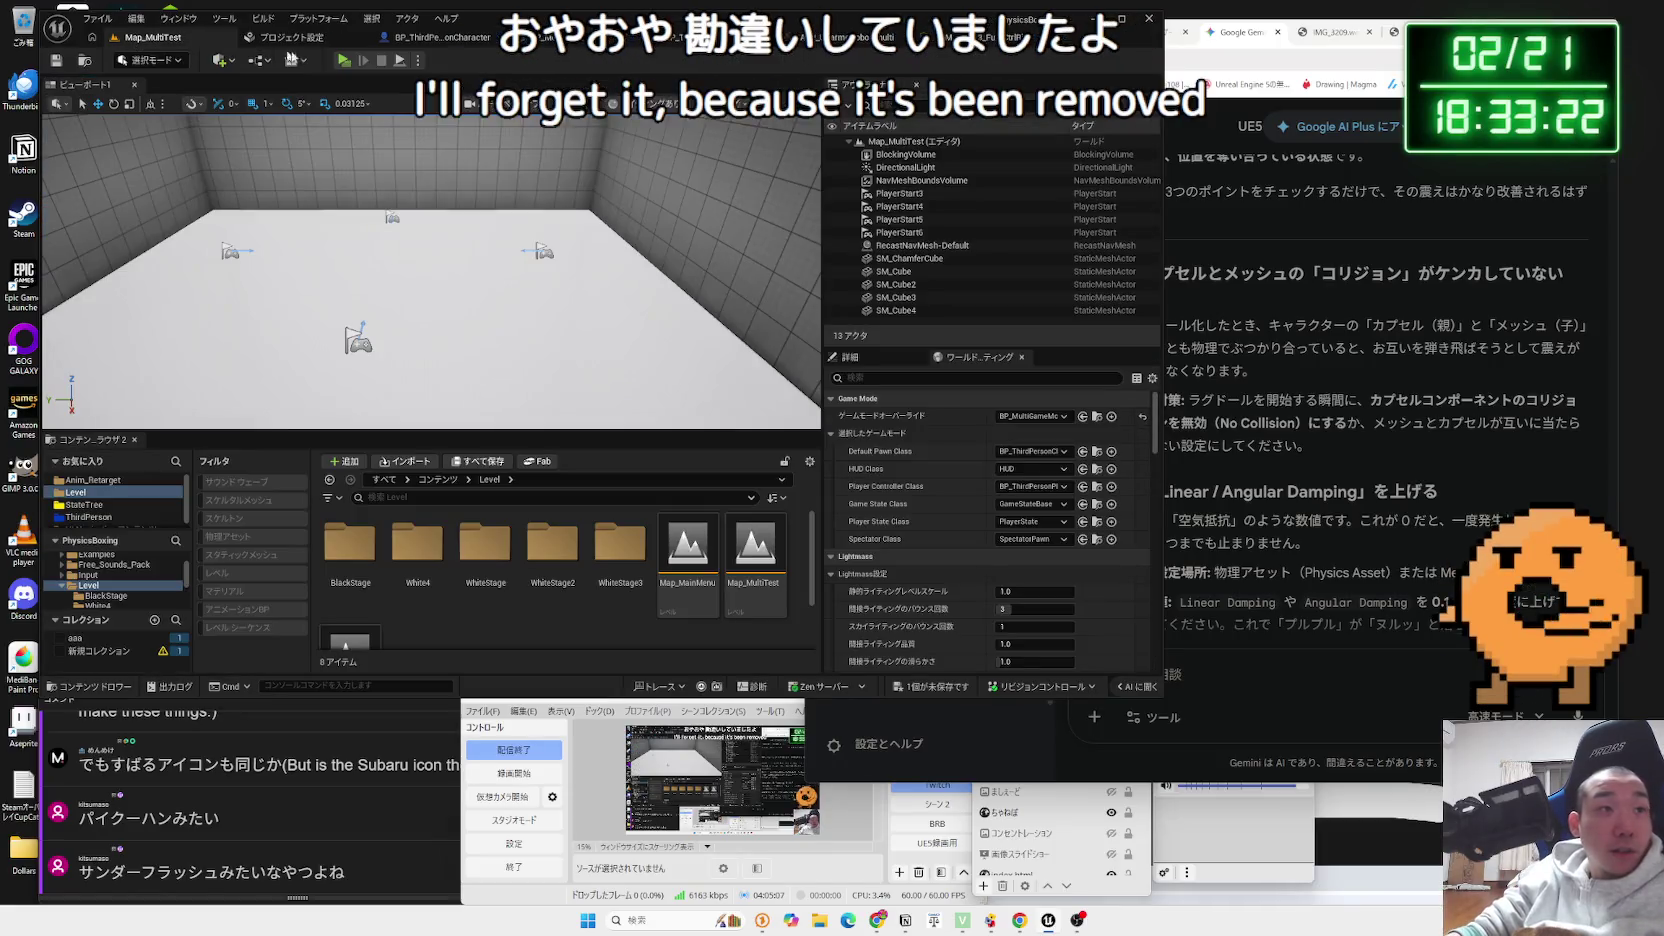
left_click(343, 61)
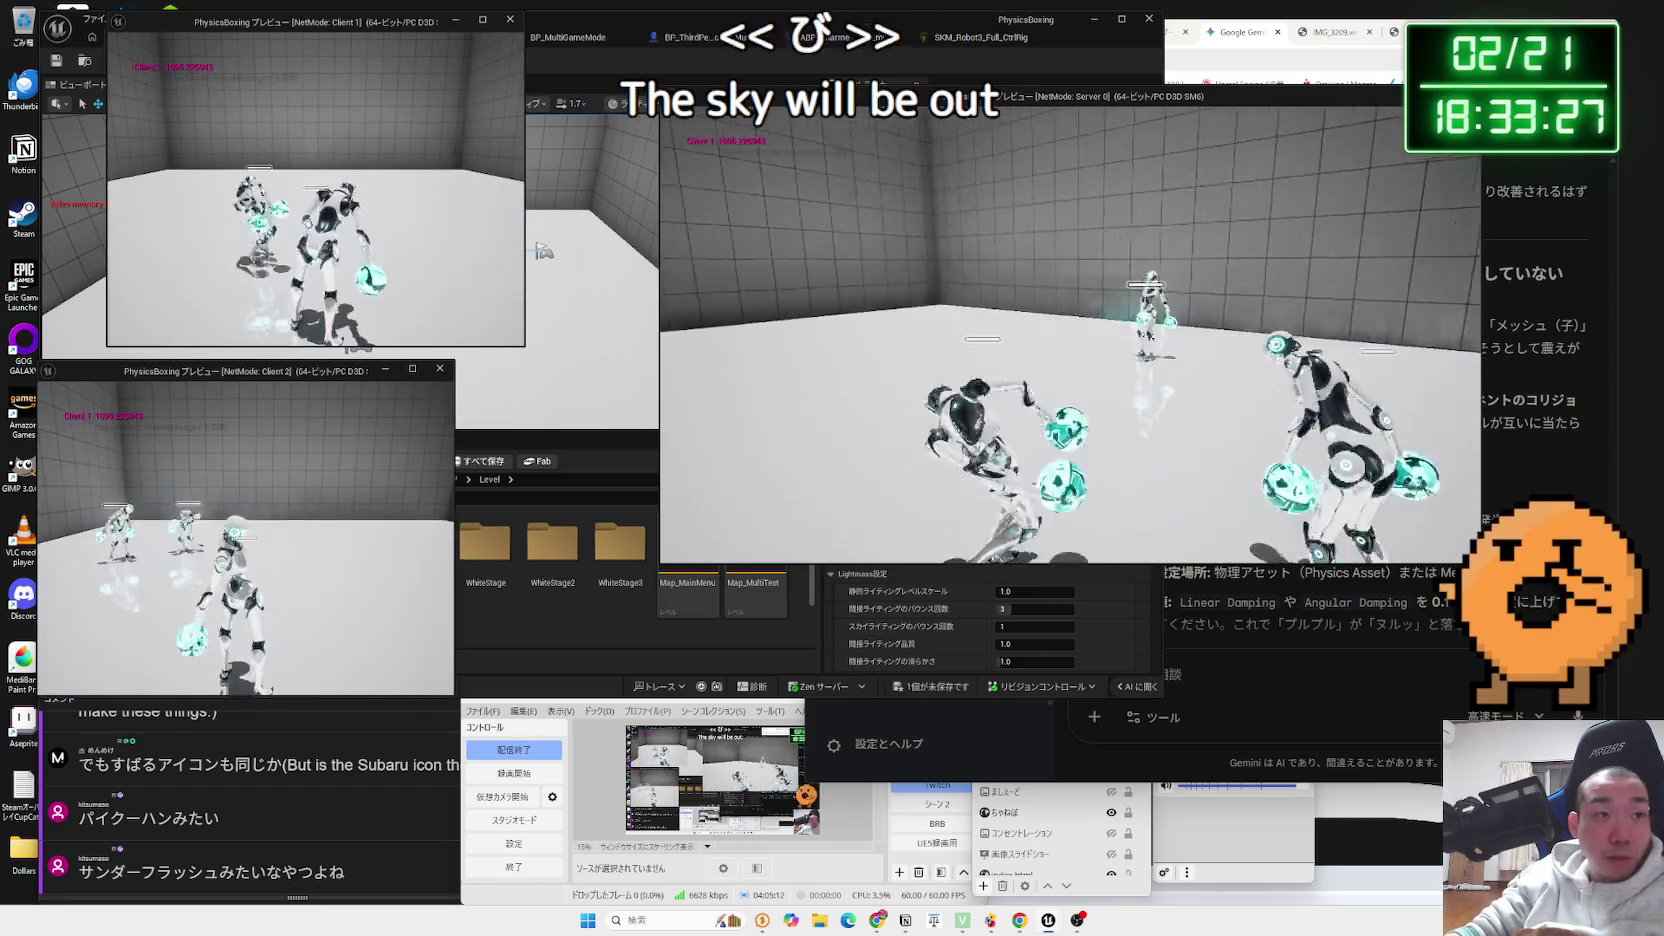
key("alt+Tab")
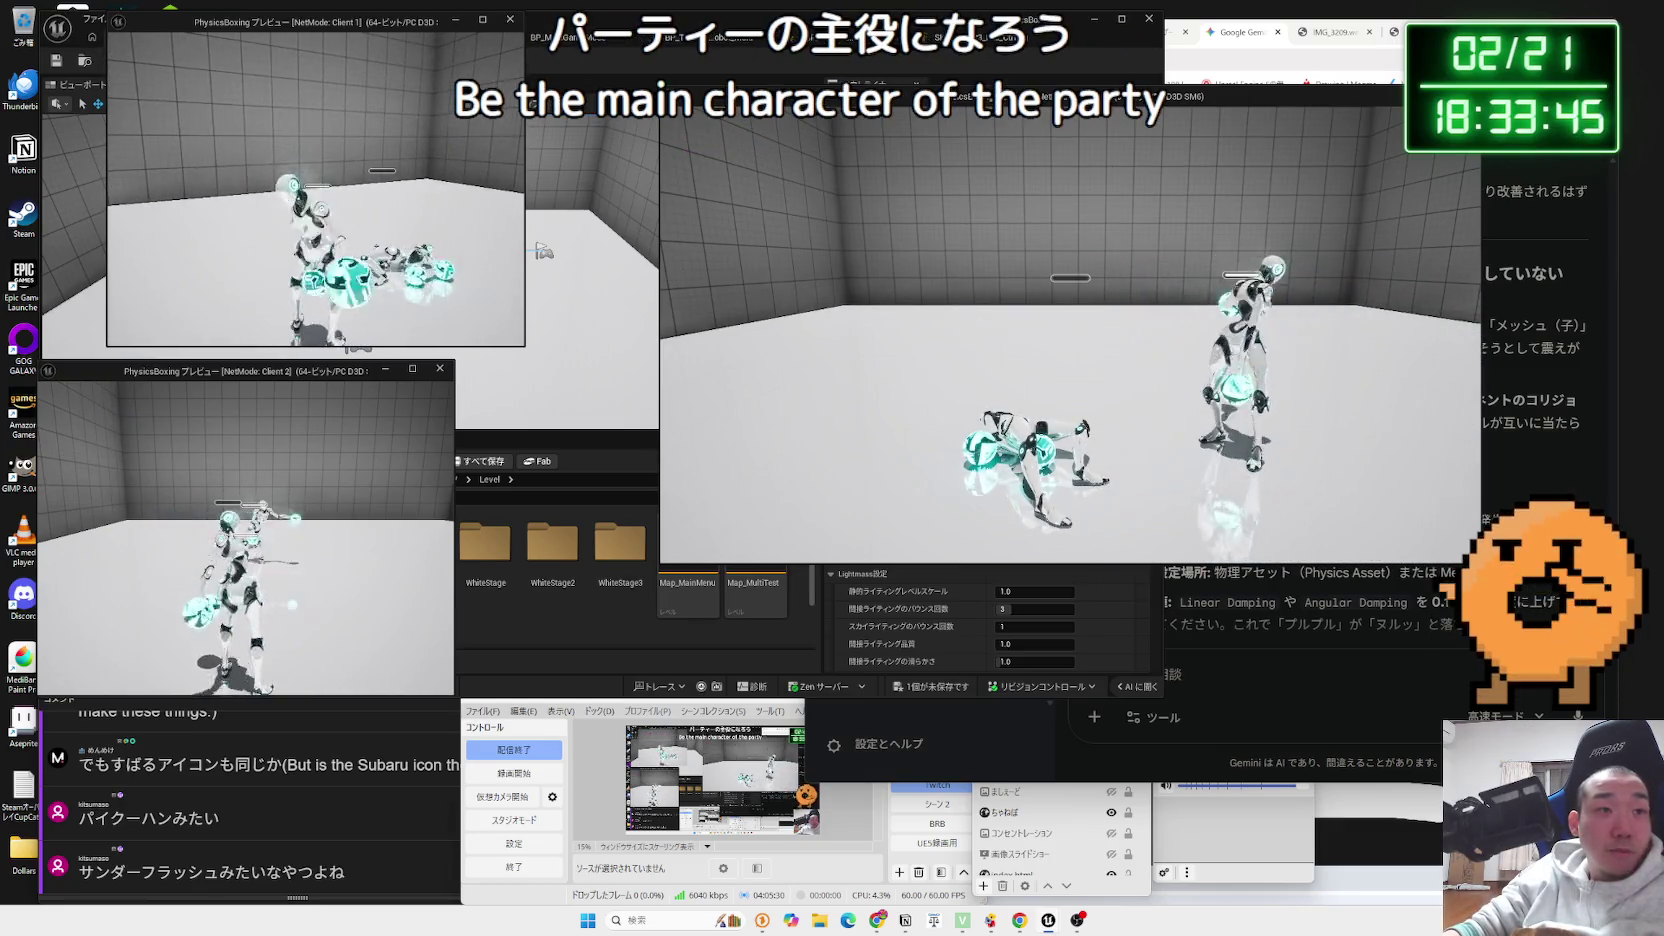
key("Escape")
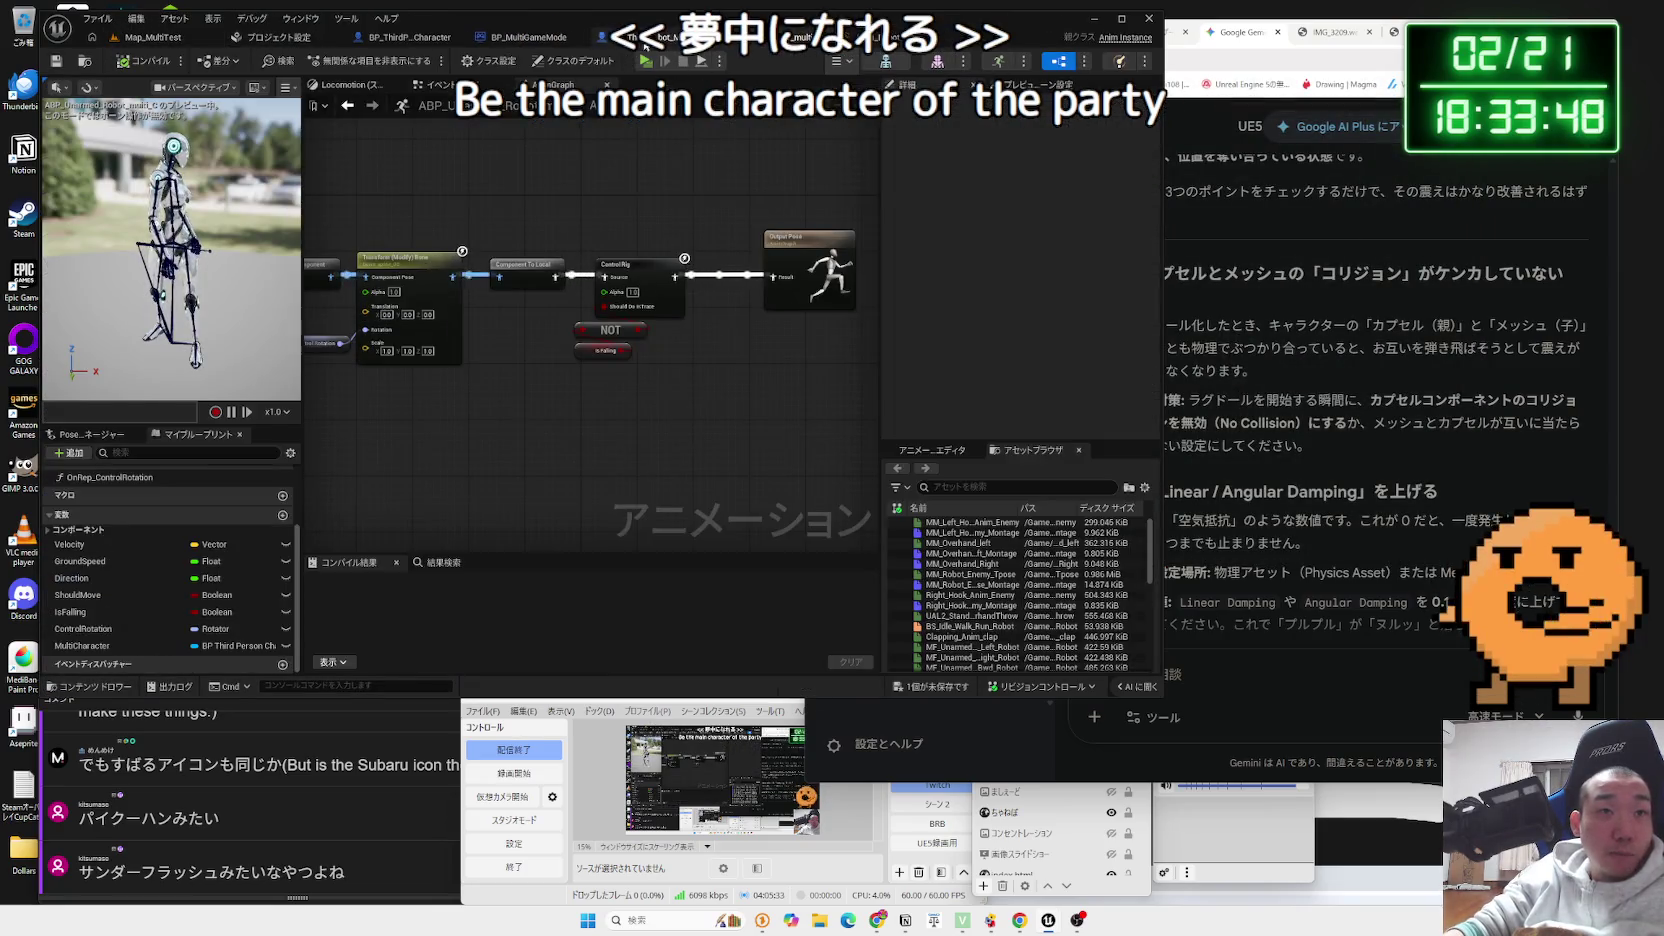
- Enable Component Replicates on RightGlove, then relaunch the server-and-two-client test in Map_MultiTest
left_click(642, 40)
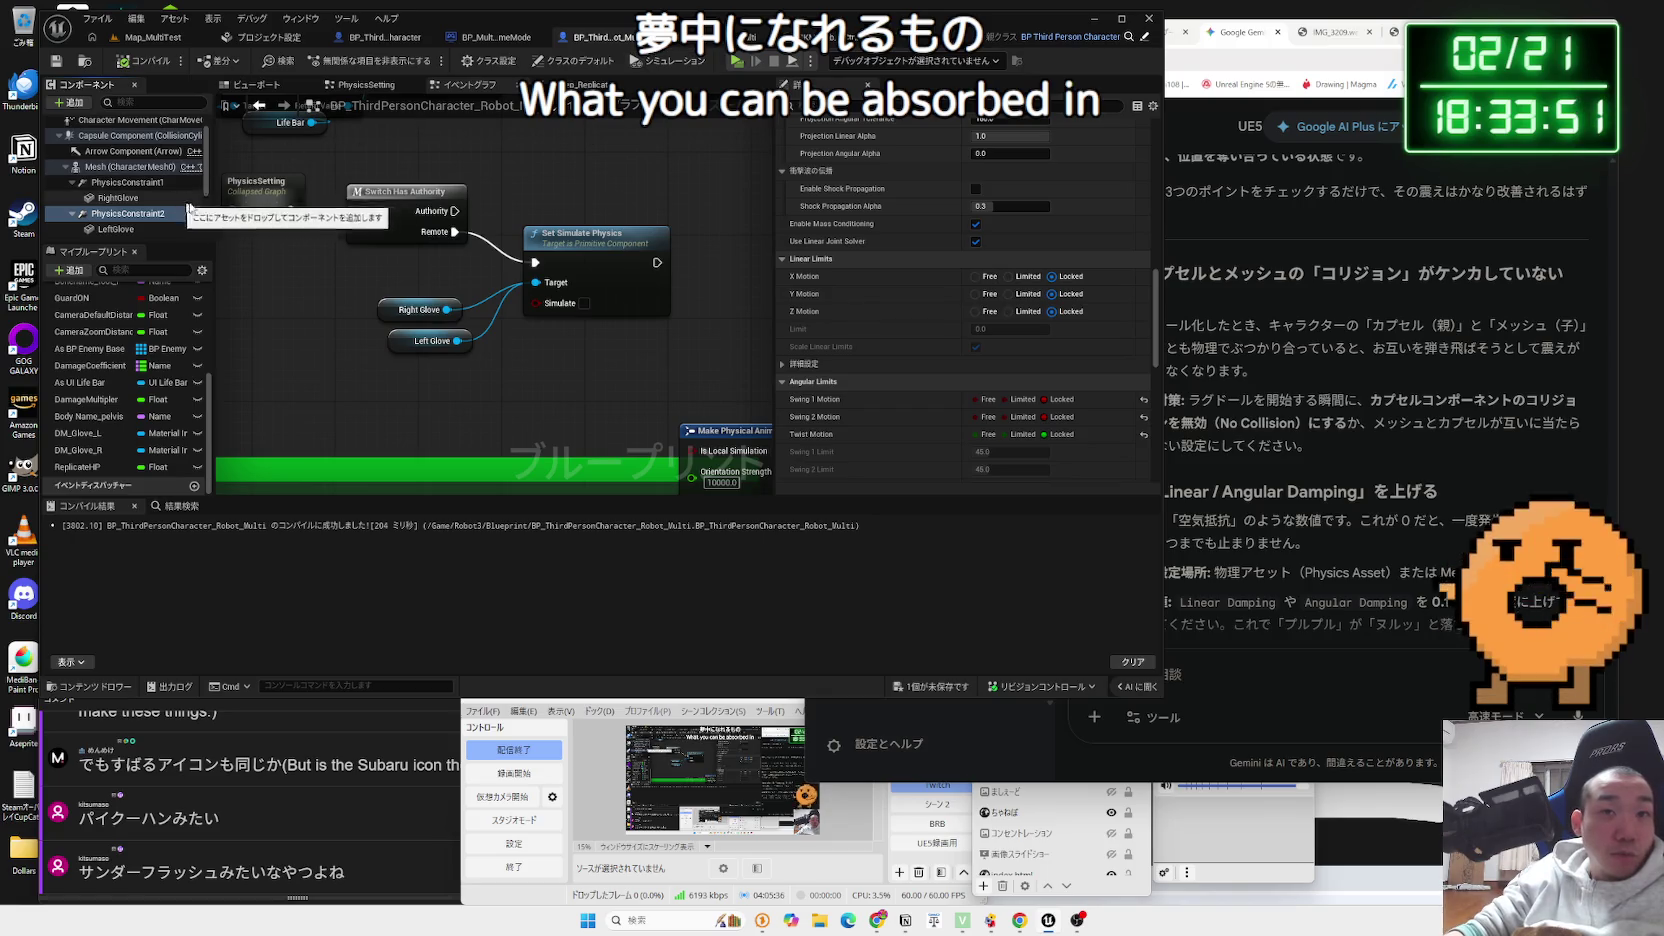
type("r")
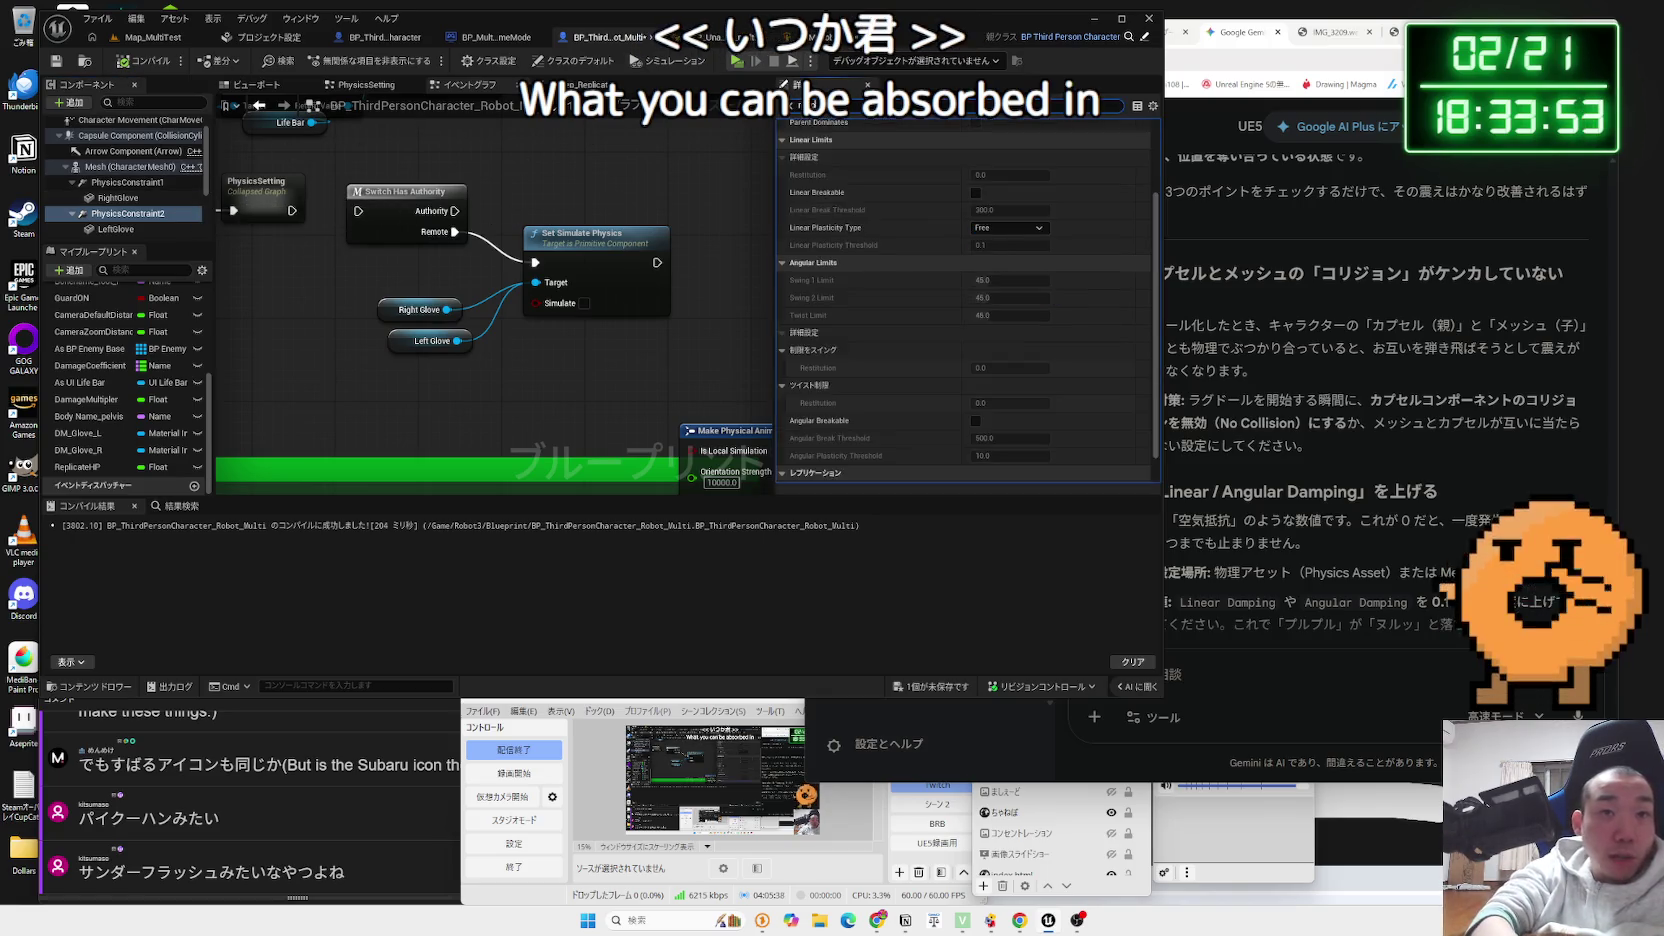
type("eplicate")
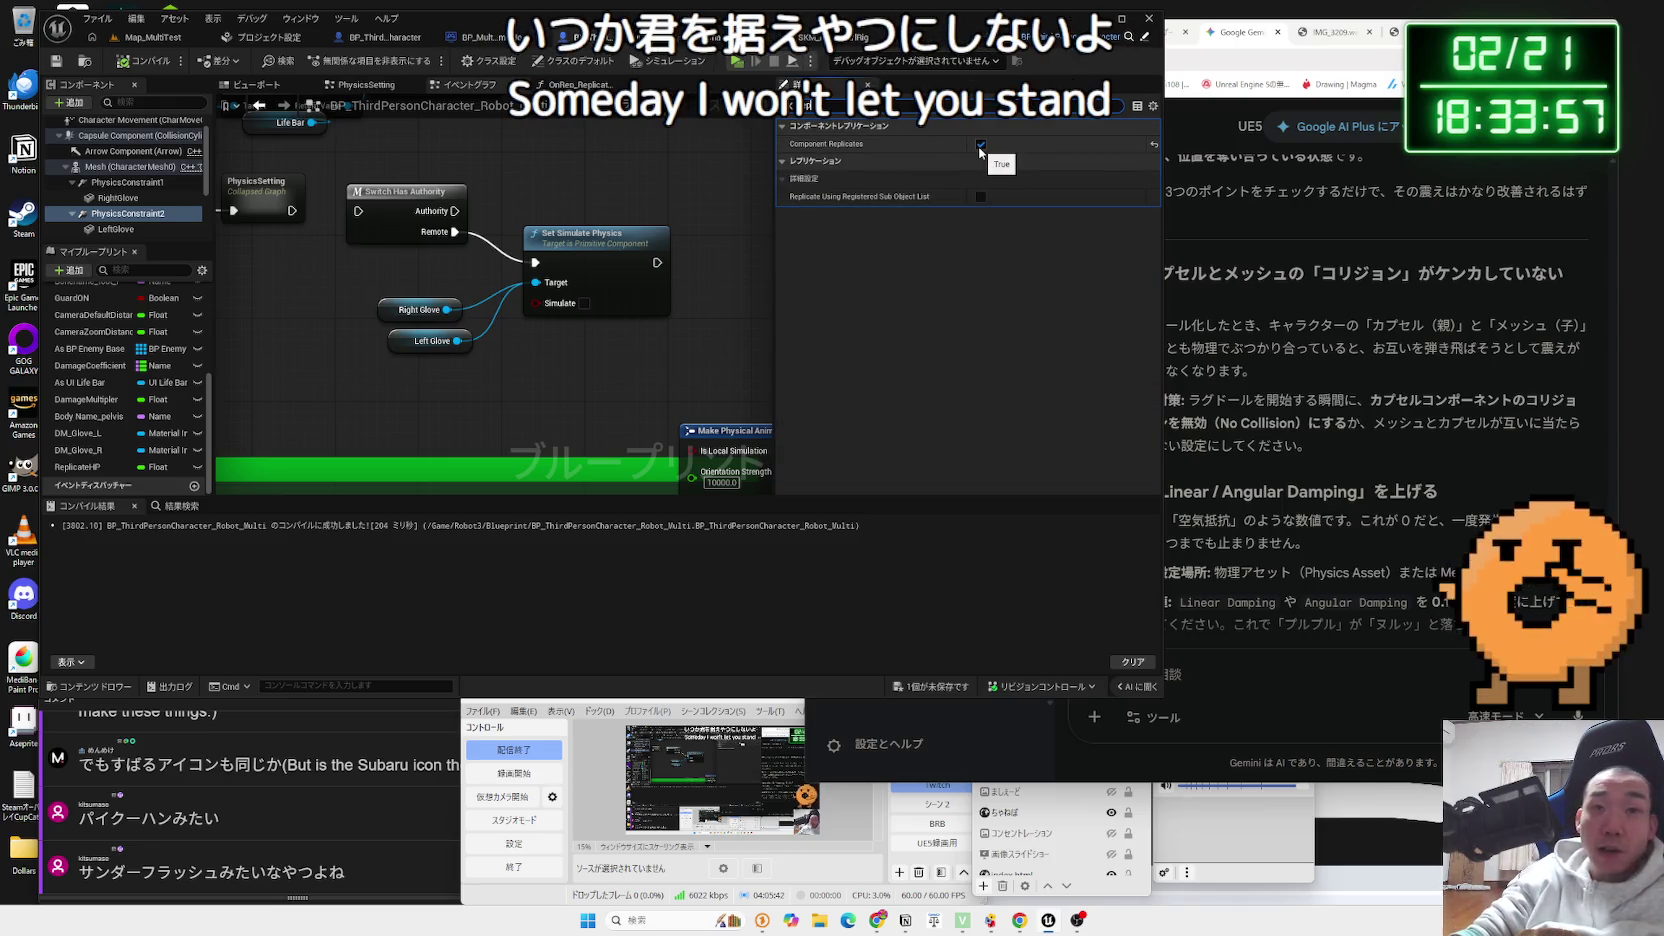
left_click(132, 199)
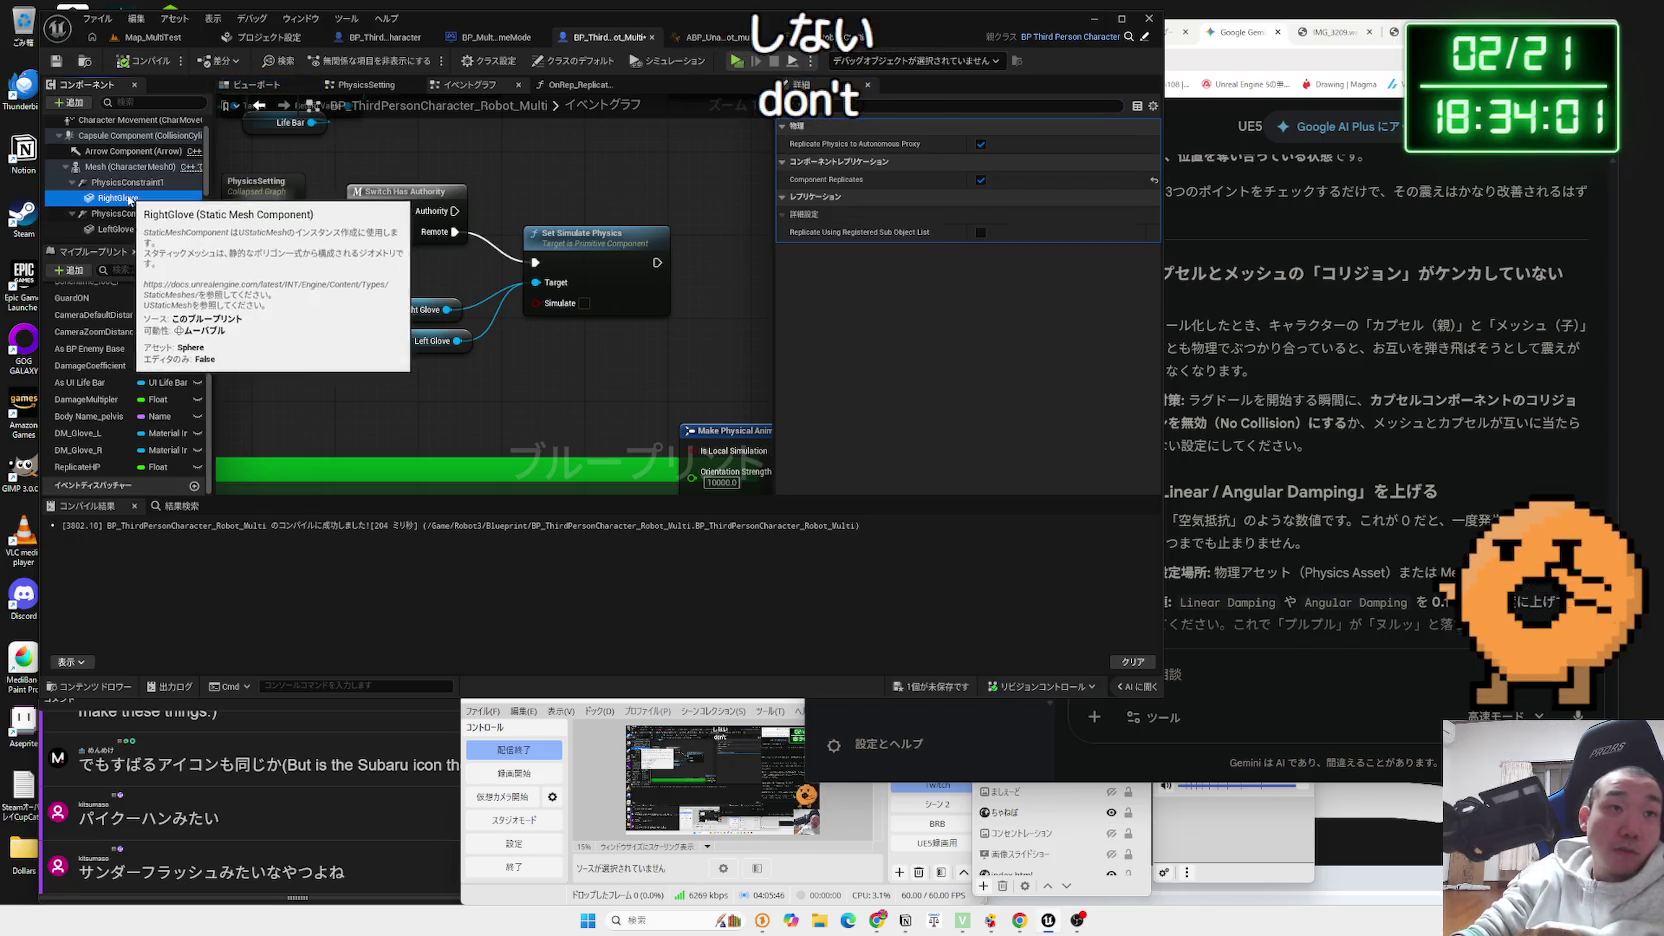
left_click_drag(368, 215, 334, 214)
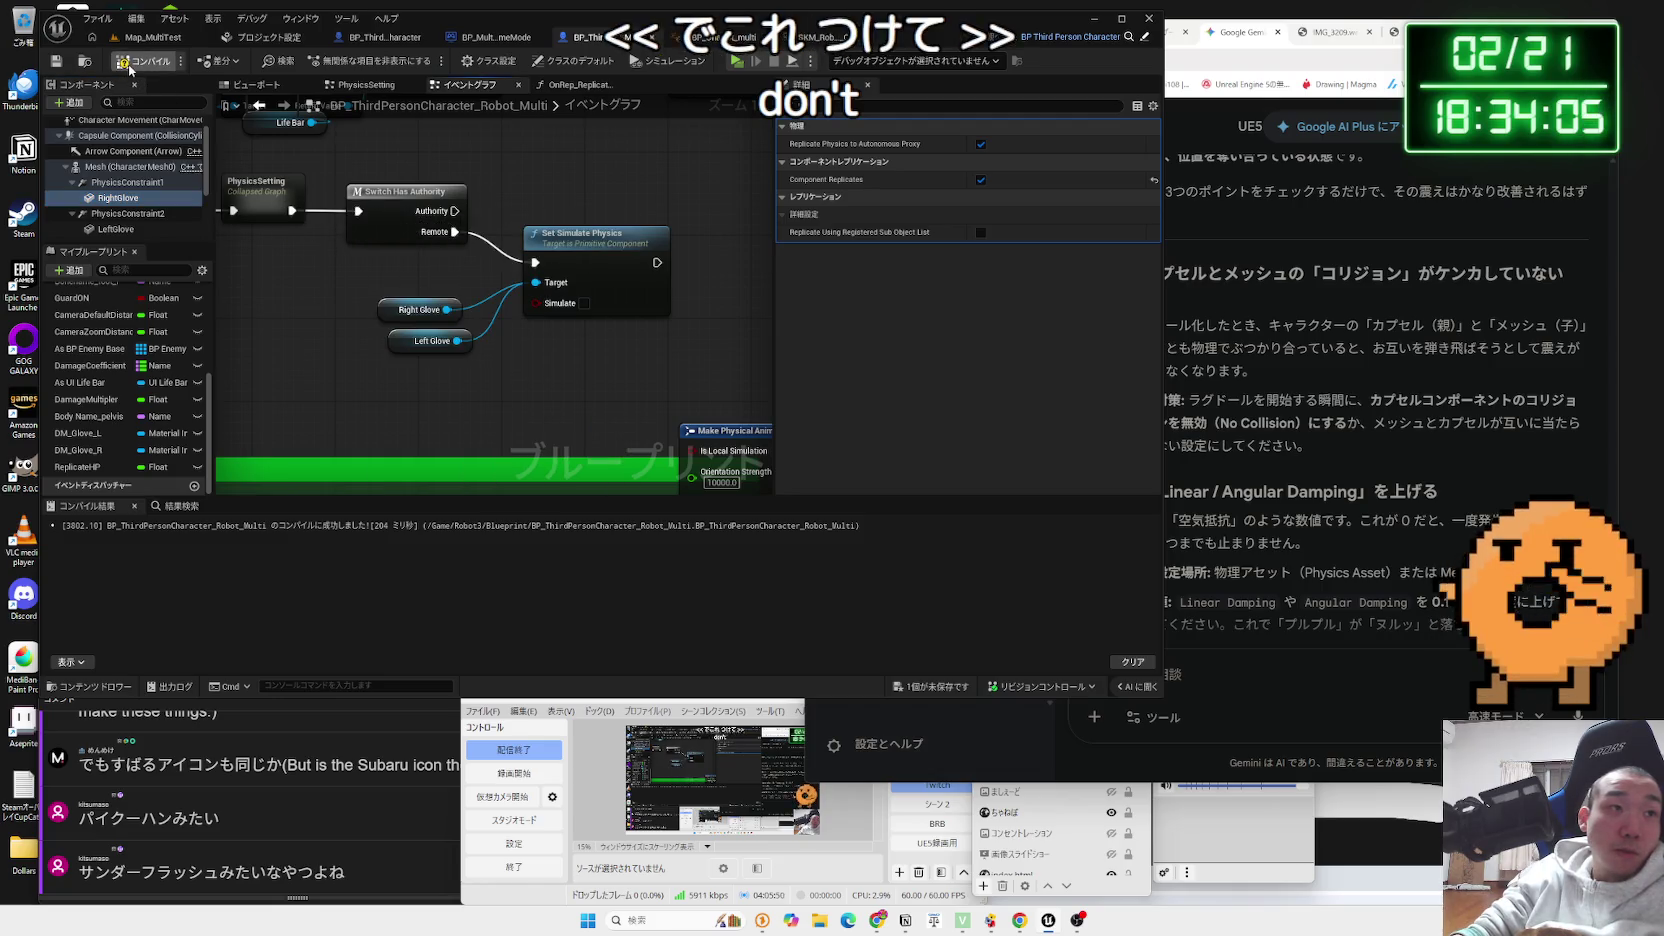
left_click(150, 37)
left_click(341, 60)
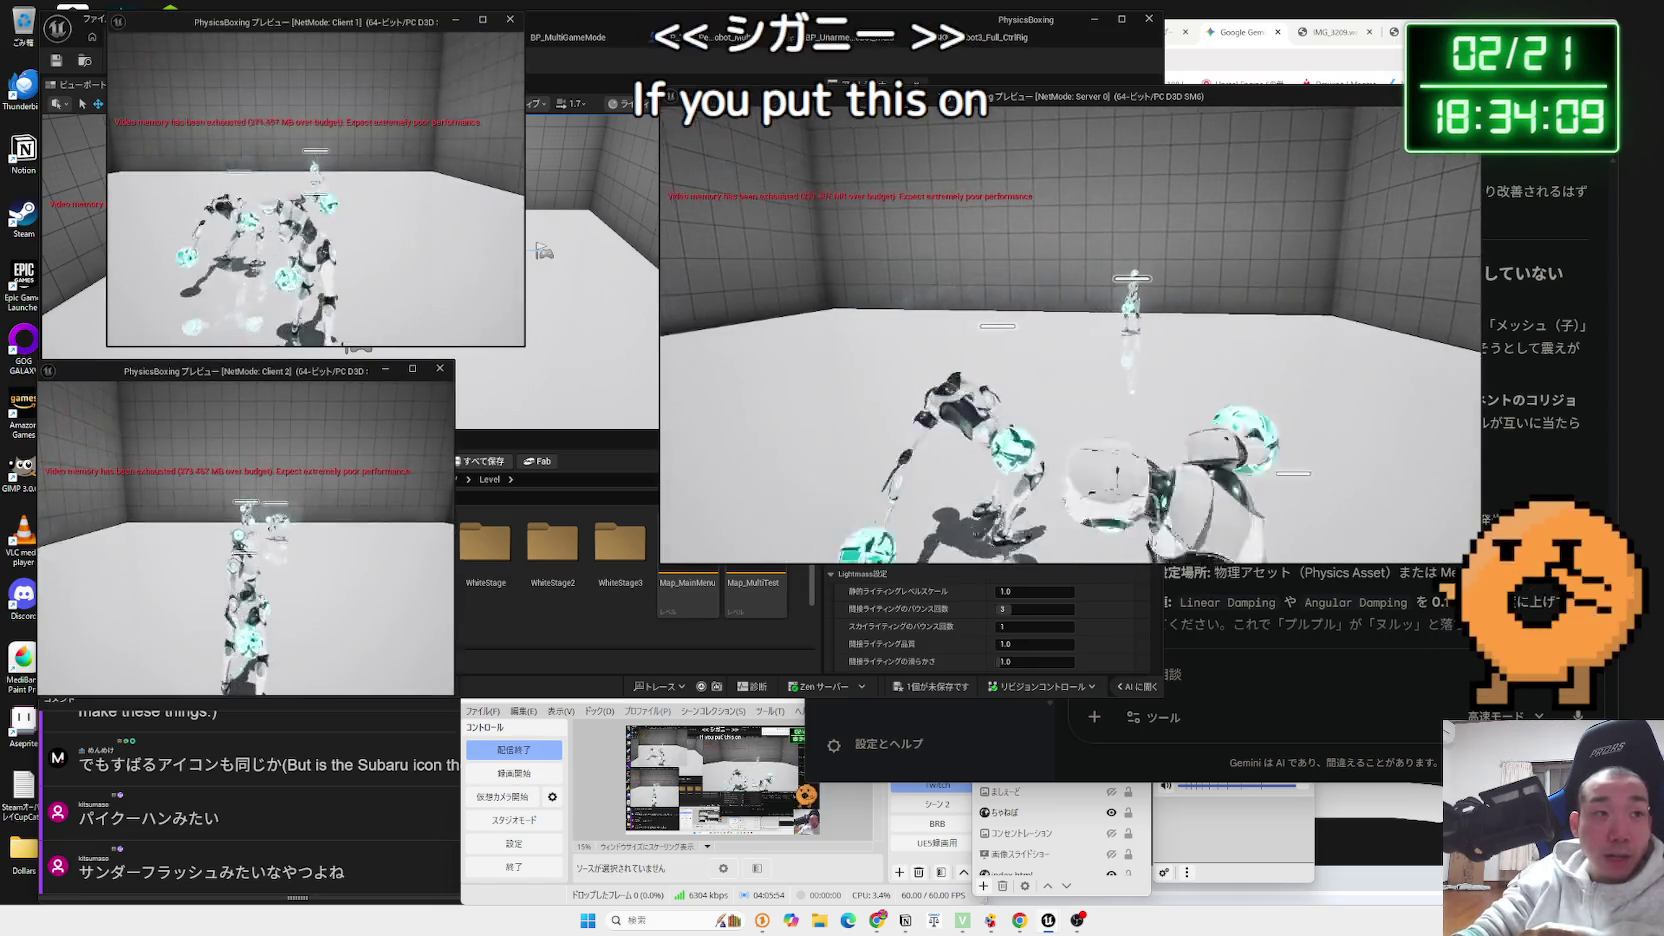
- Control the Client 2 robot to test glove punches, then stop the play session
key("alt+Tab")
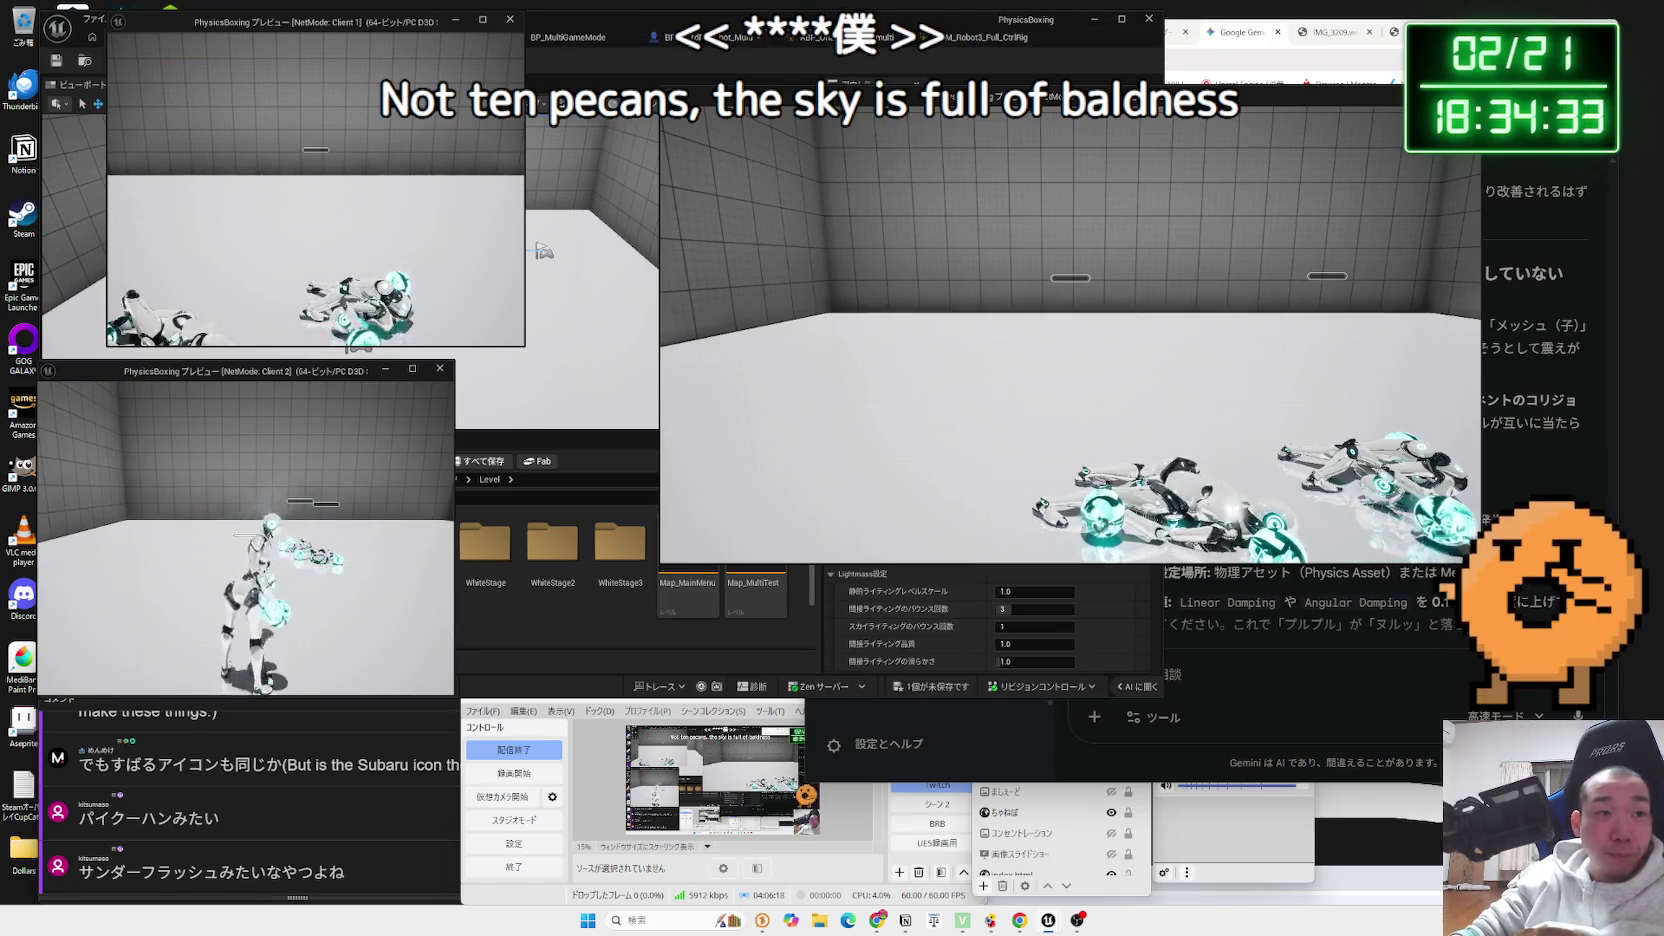
key("alt+Tab")
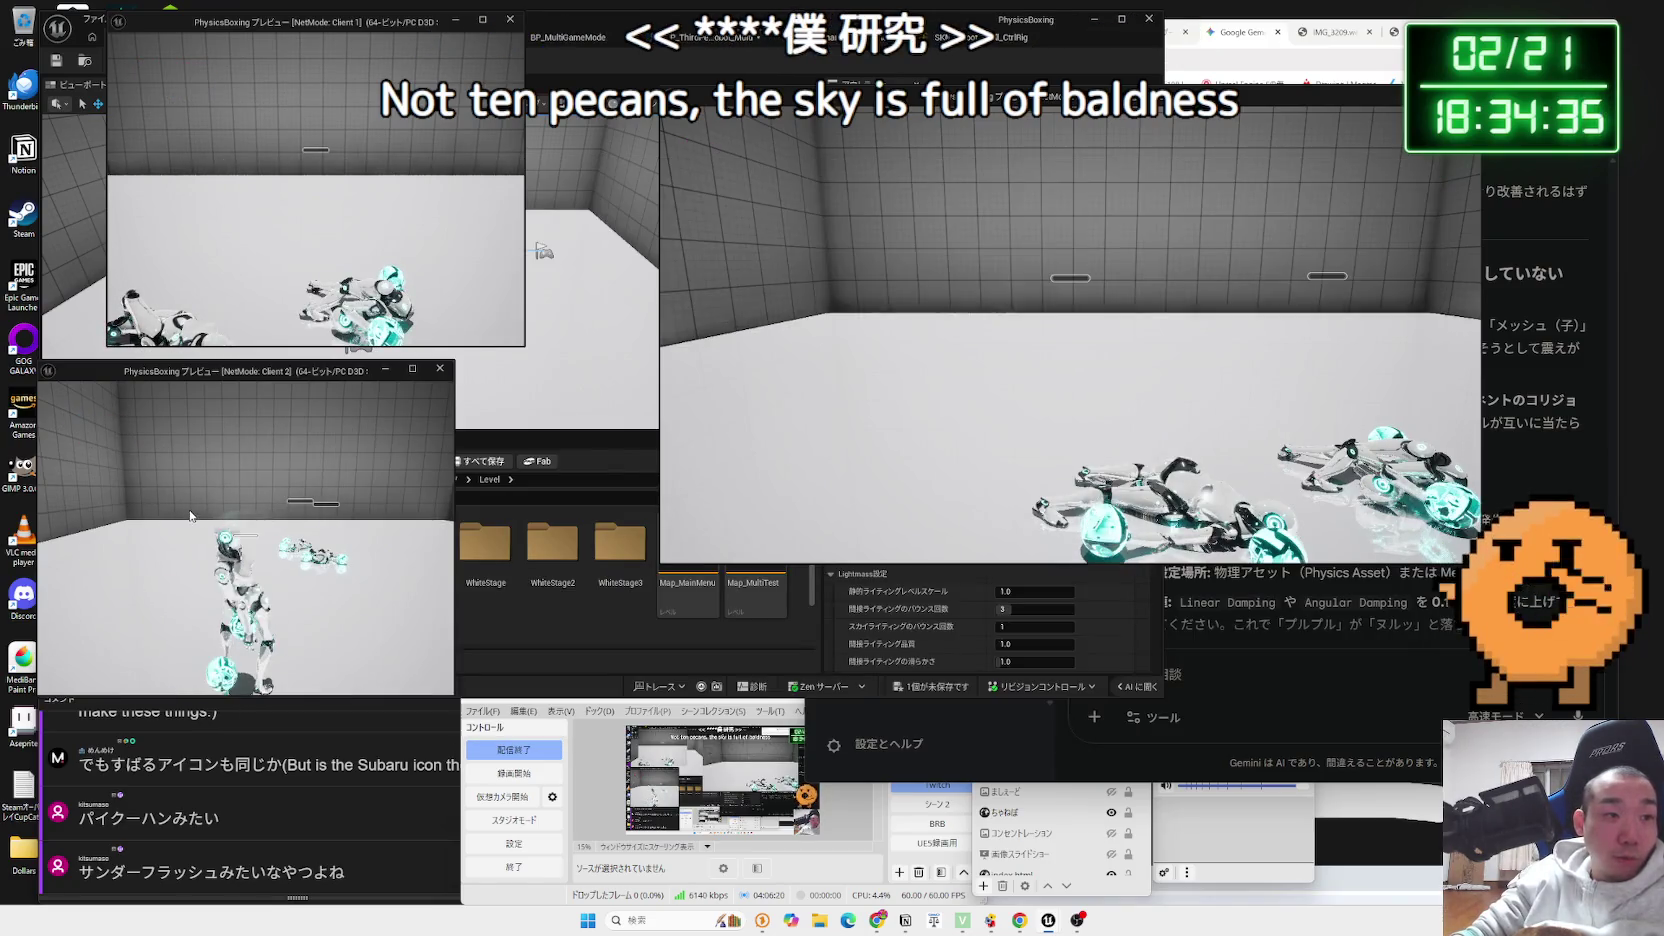
left_click(190, 516)
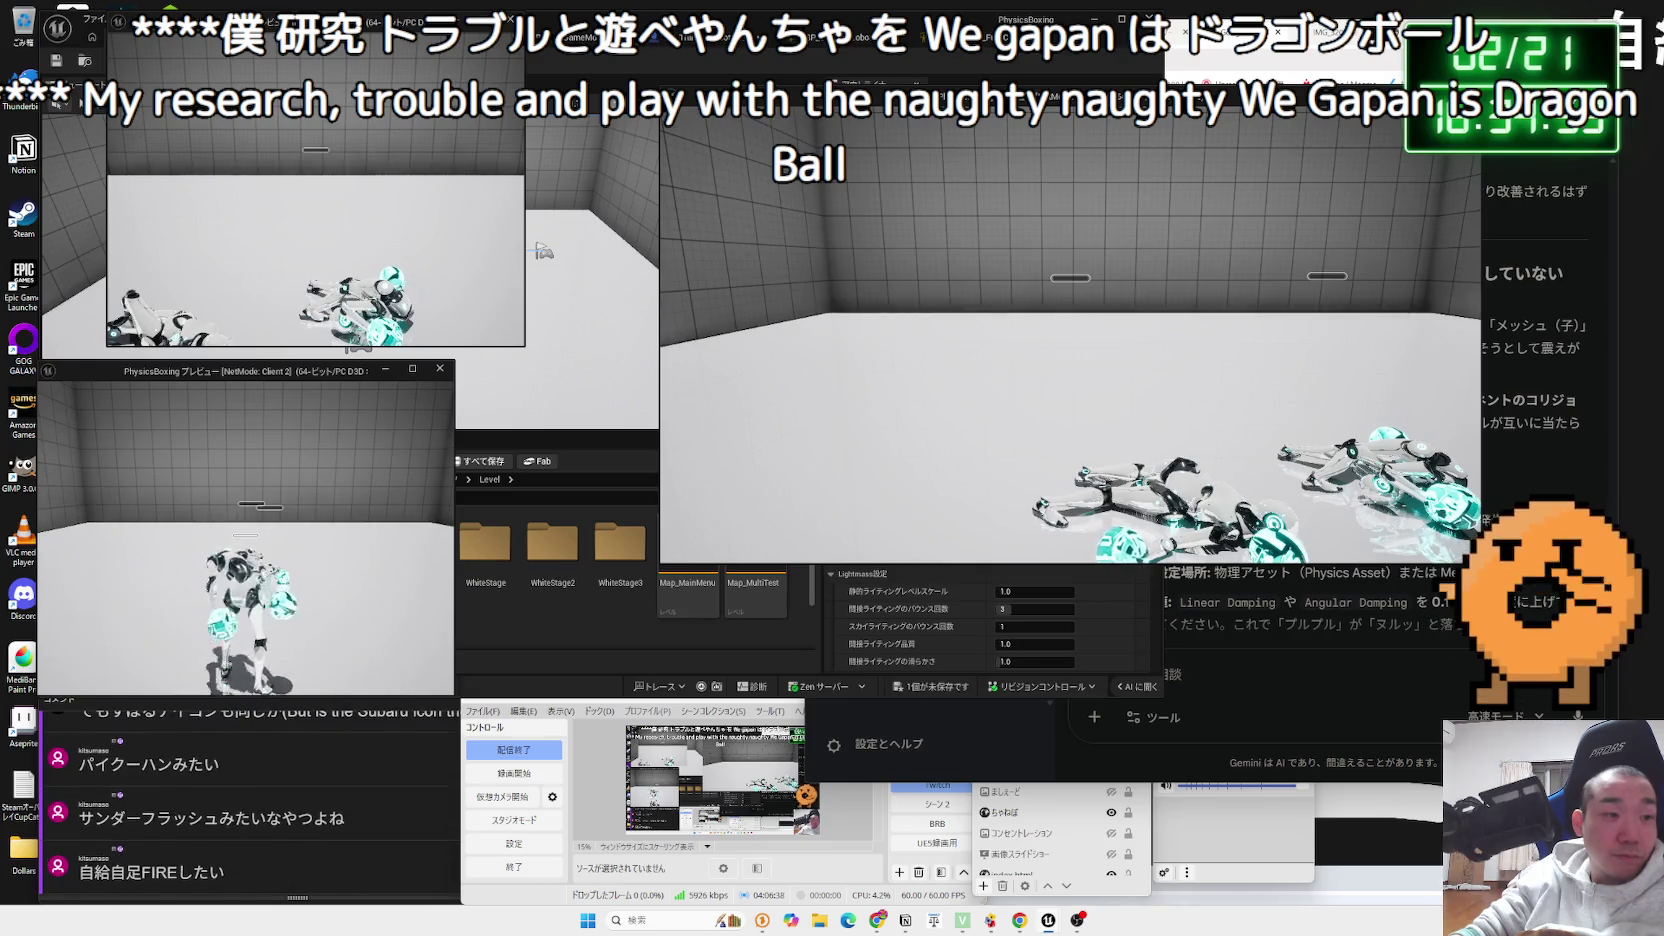
key("Escape")
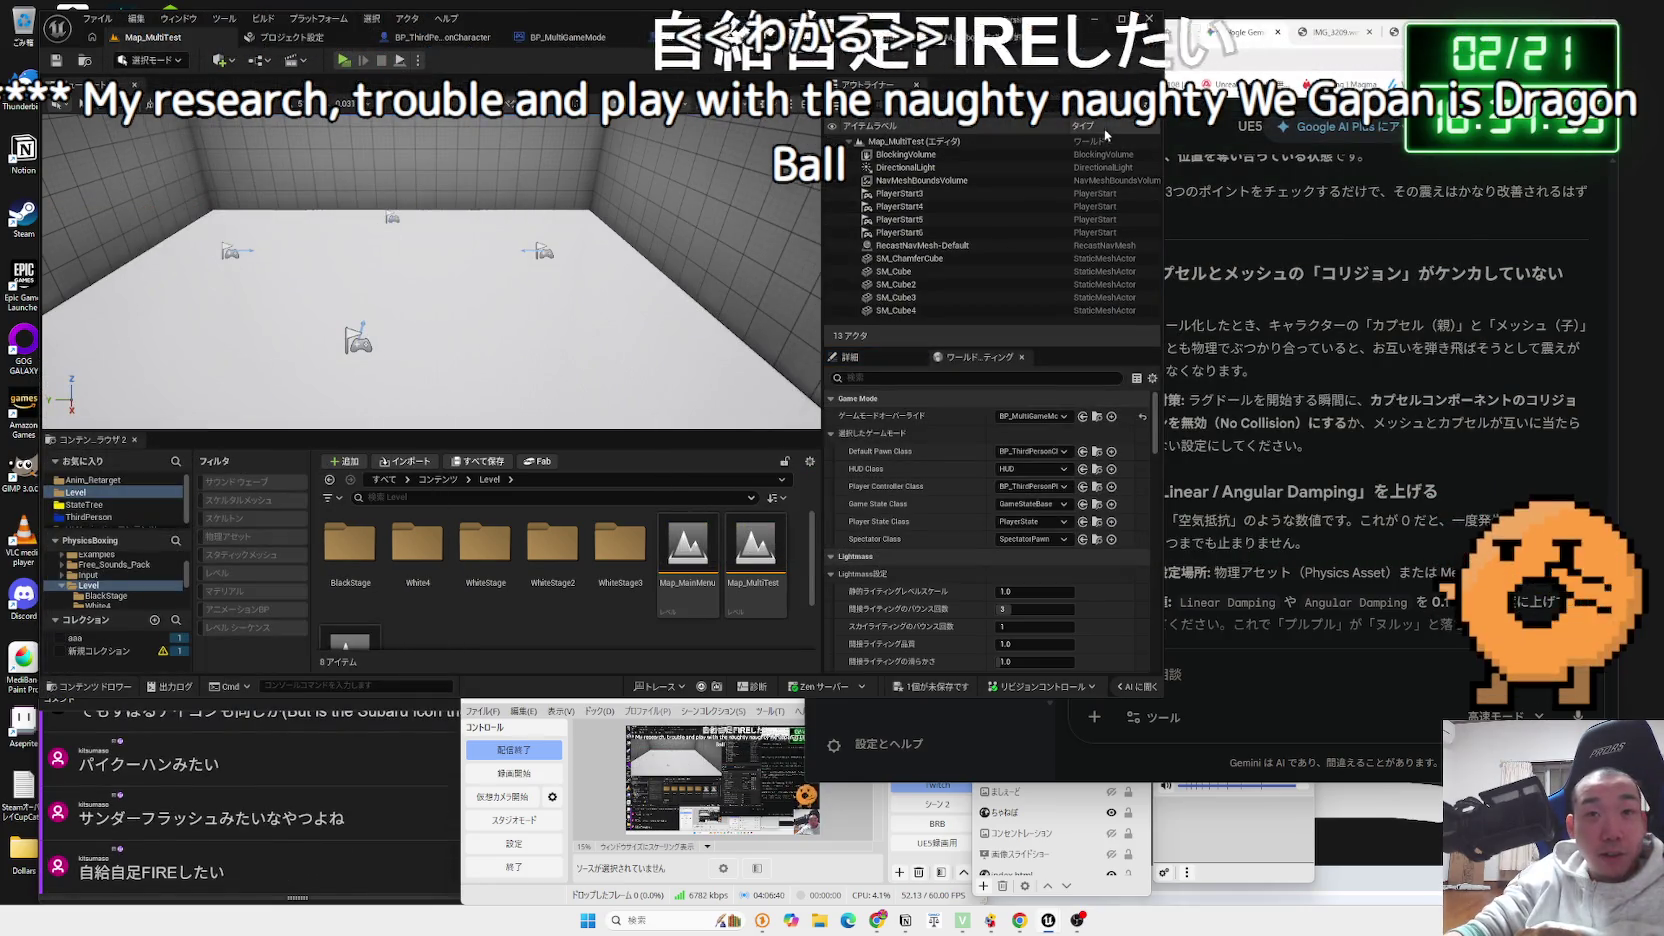
- Look over the robot's Control Rig and AnimGraph, nudging Output Pose left, then return to the character graph
left_click(985, 37)
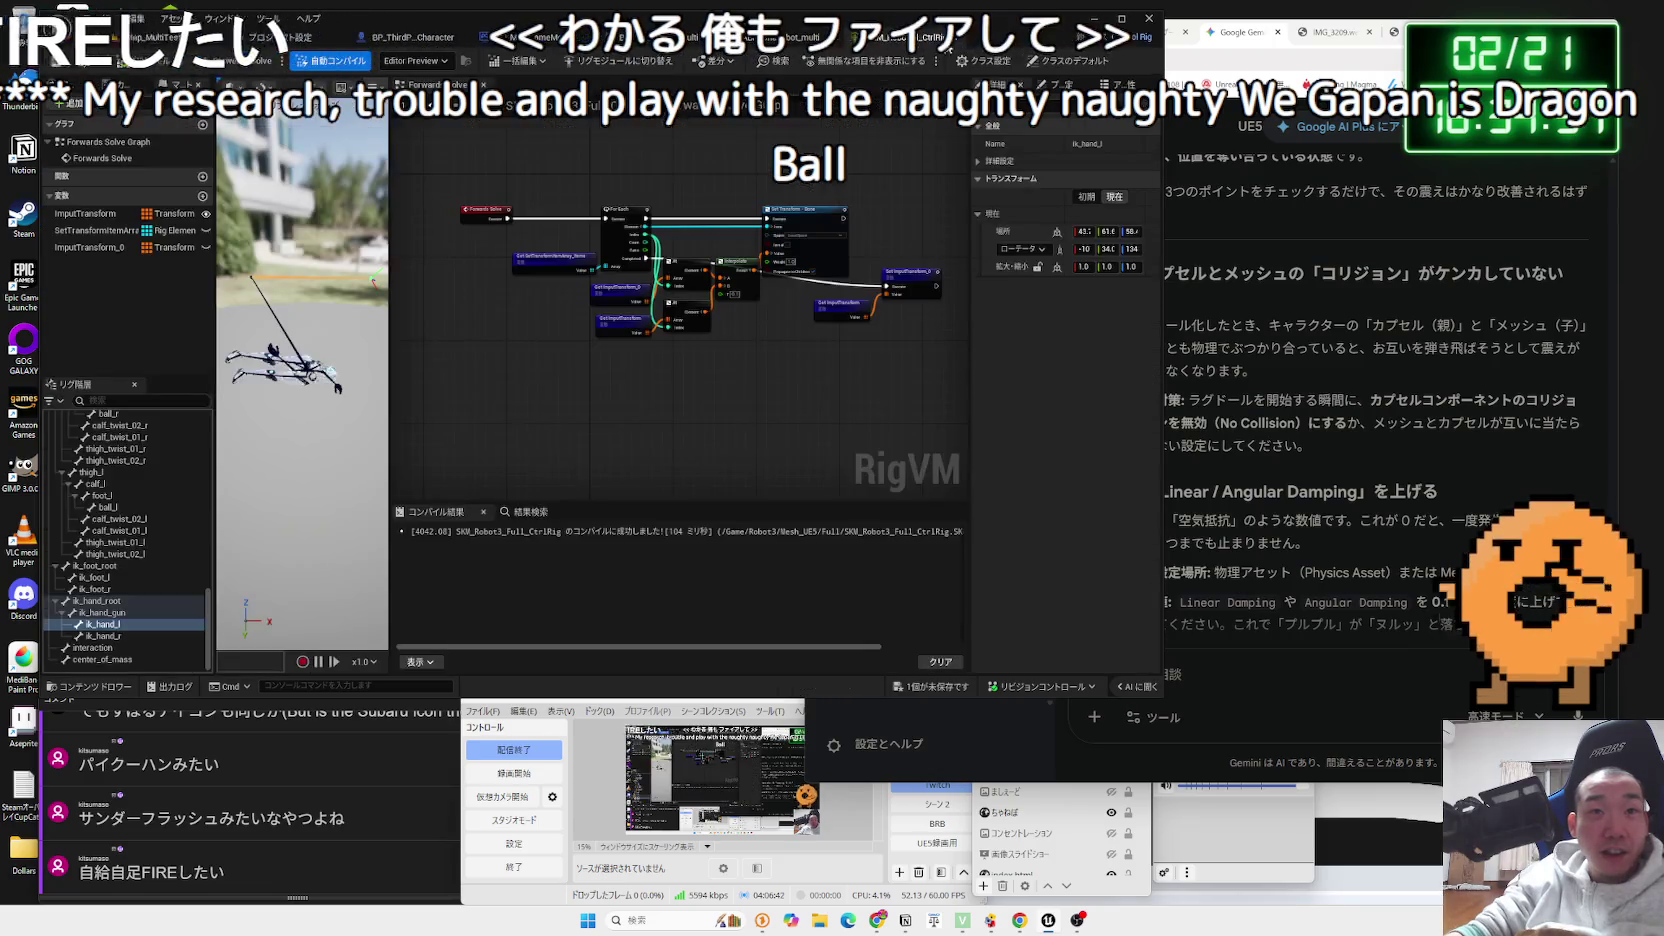
left_click(752, 38)
left_click(940, 37)
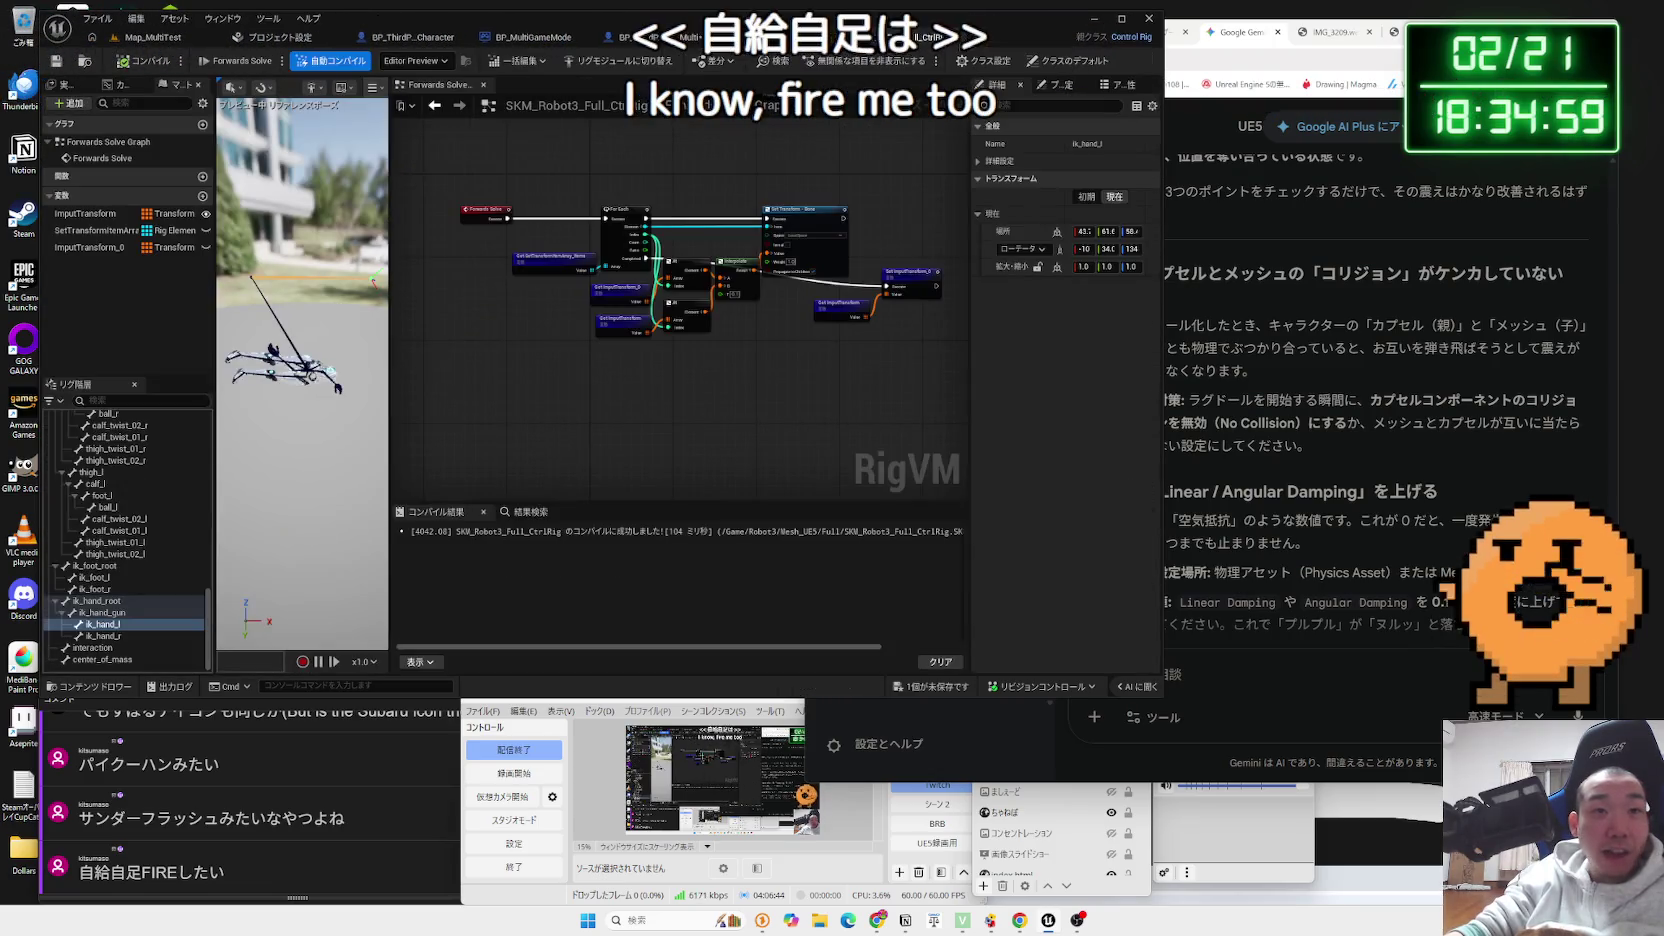
left_click(752, 37)
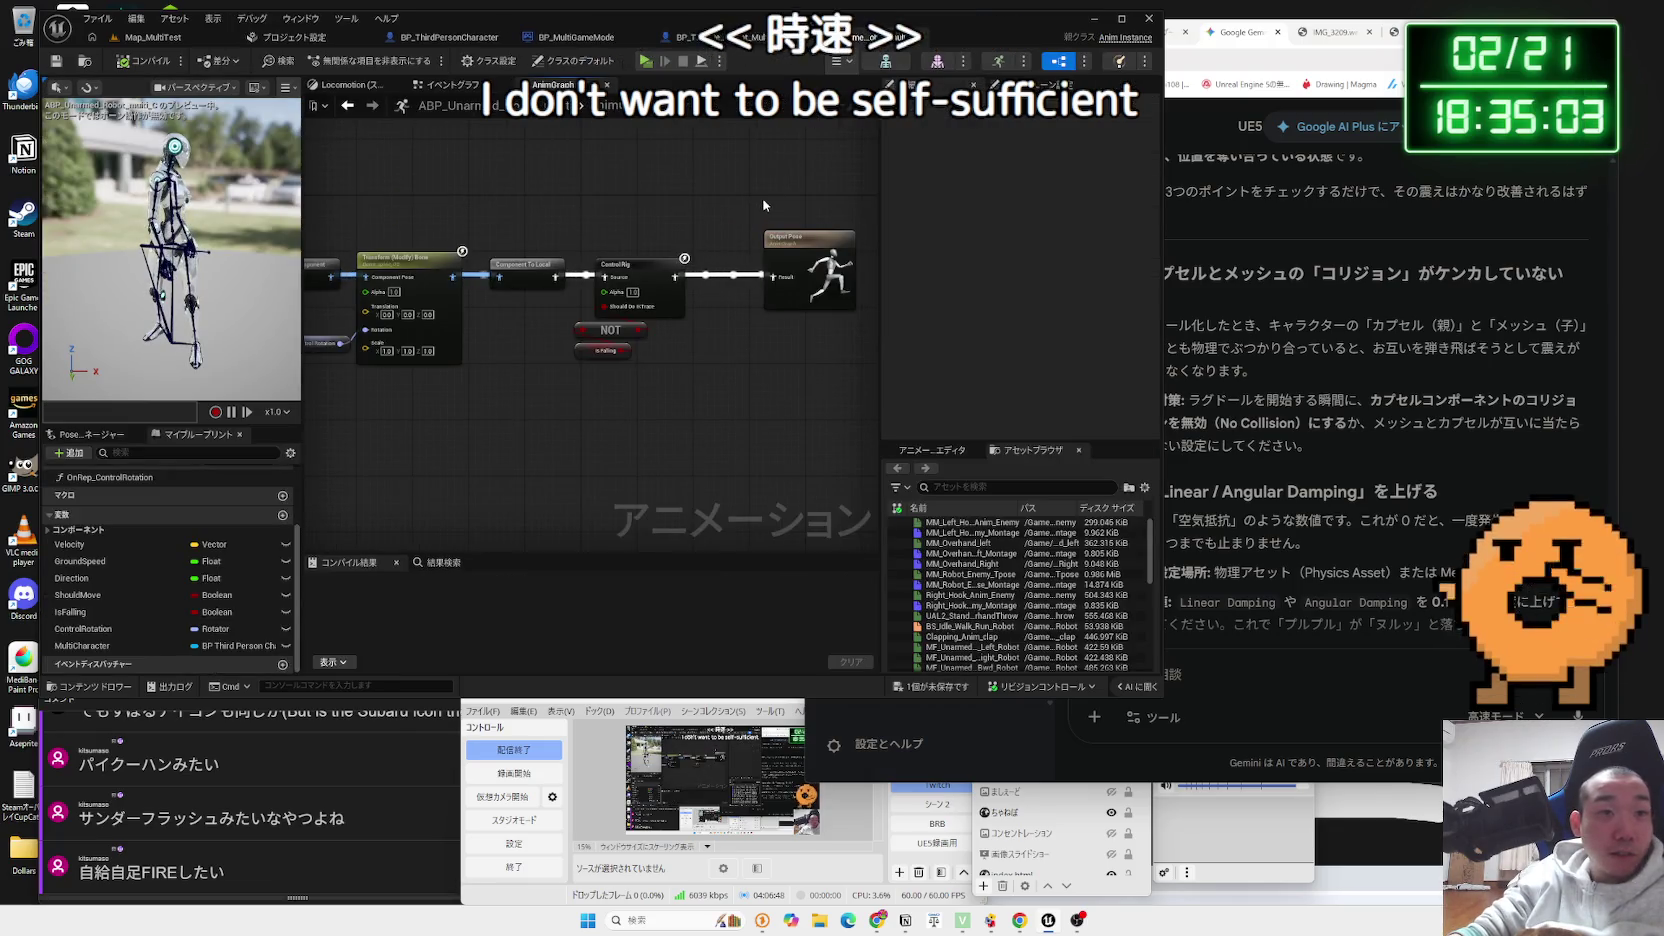
left_click_drag(785, 285, 764, 285)
left_click(645, 37)
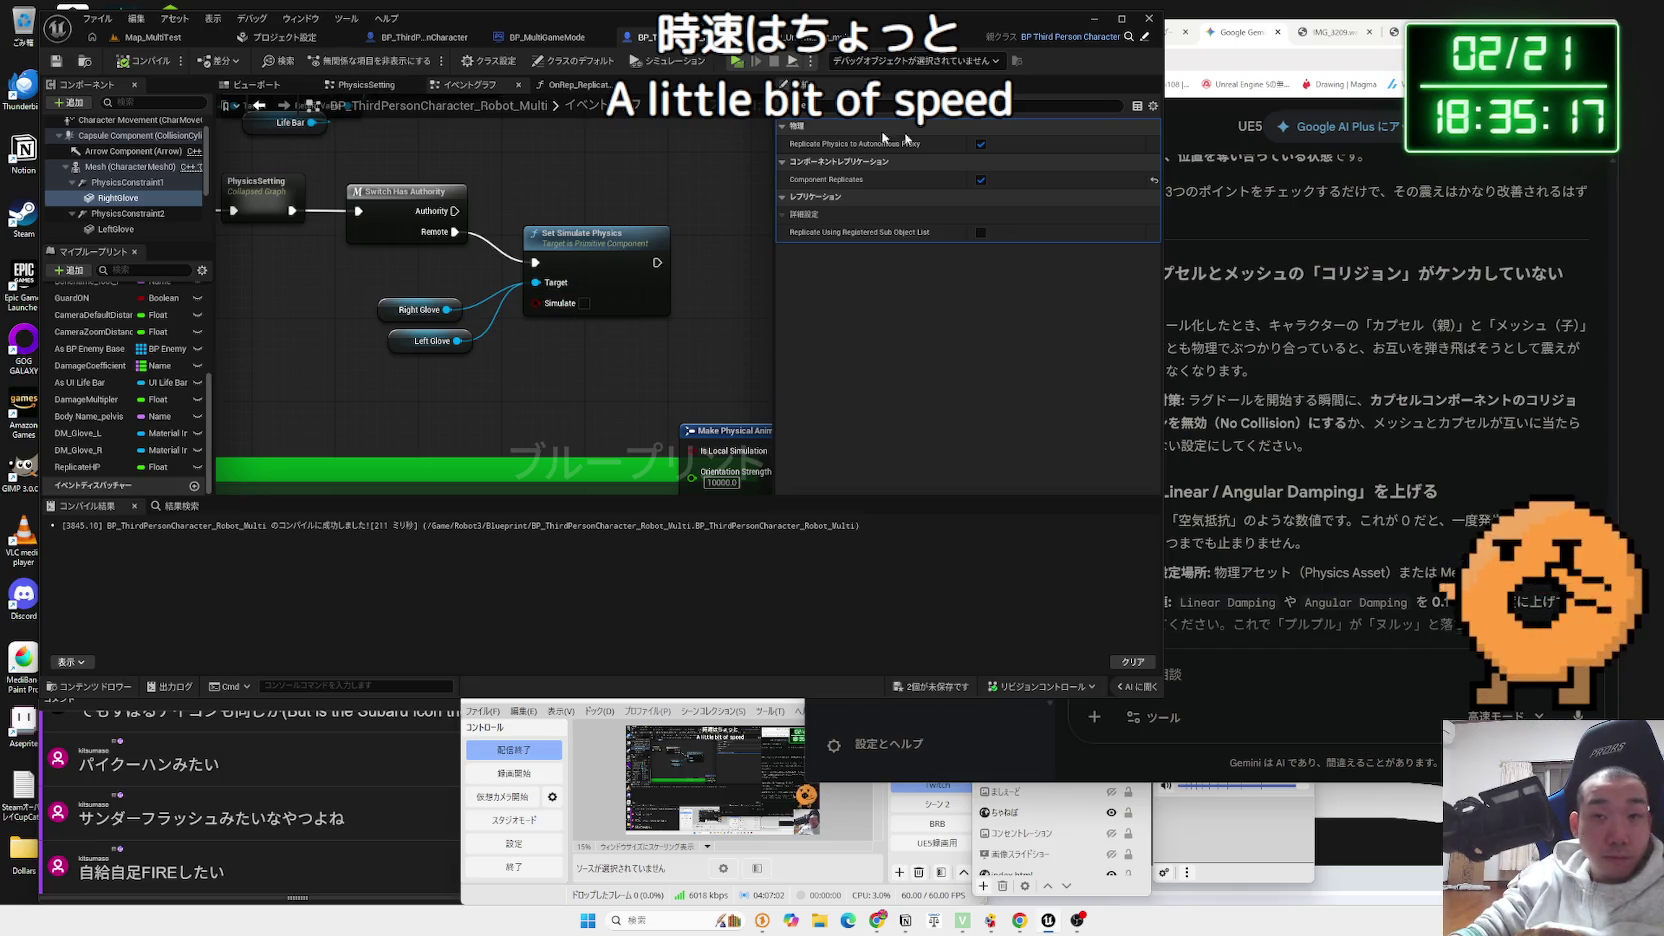
- In the browser, play the Japanese Drum & Bass mix on YouTube and view the x.com image
left_click(1297, 228)
left_click(1060, 32)
left_click(1192, 228)
left_click(1393, 32)
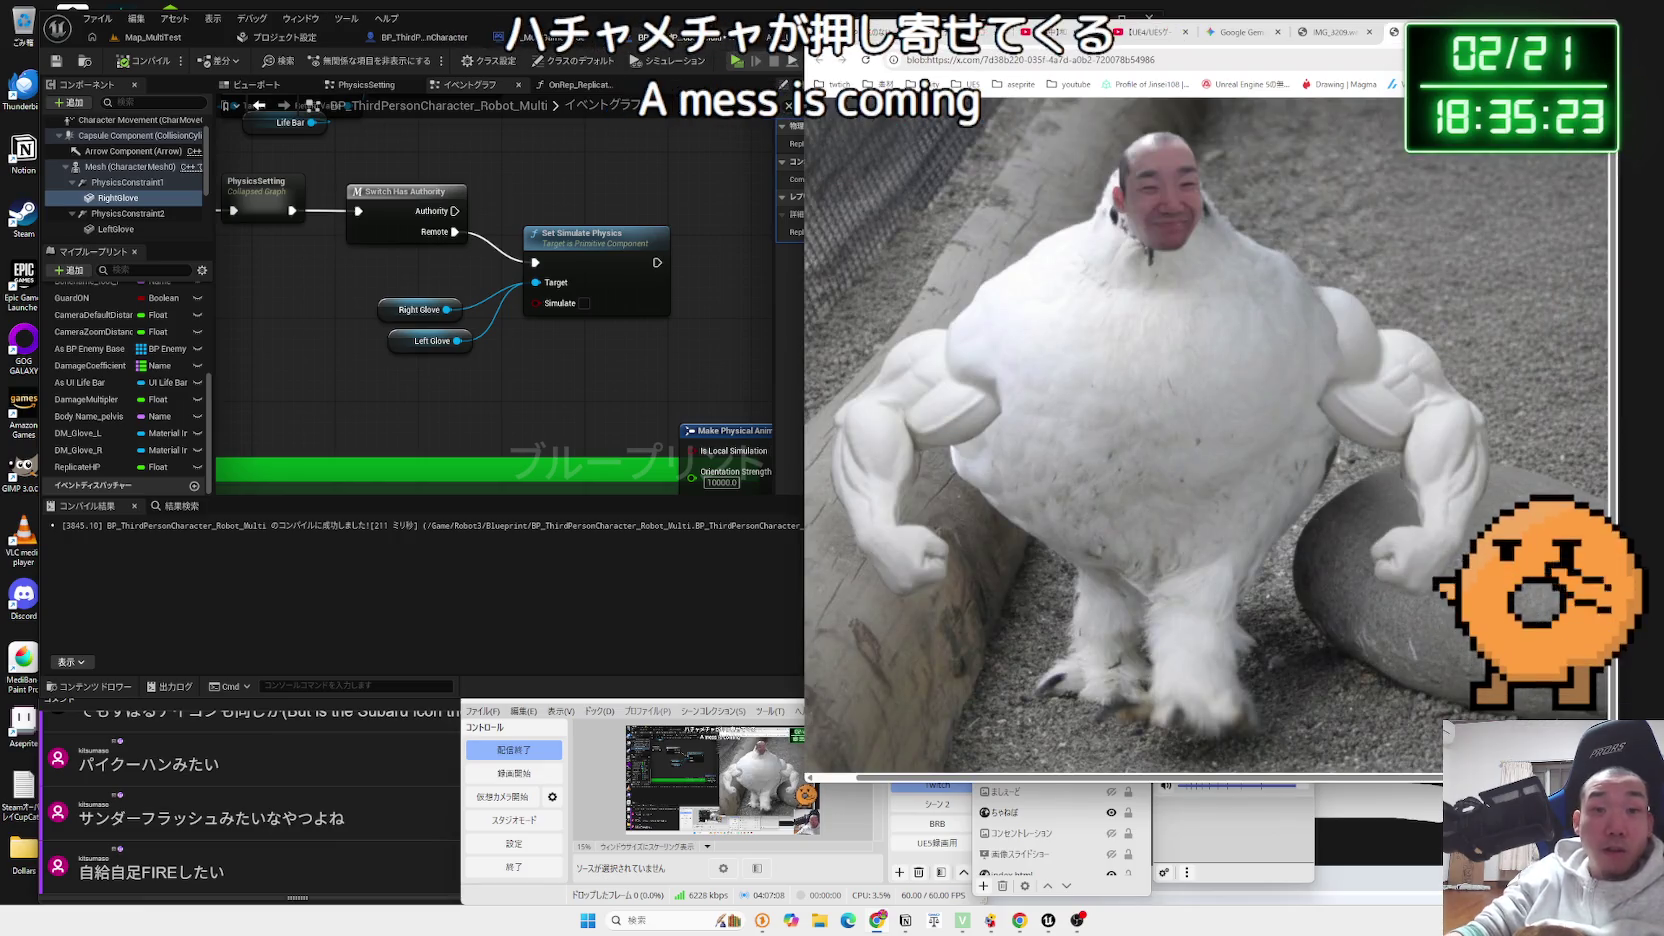
- Cycle through the art sheet, Gemini, drum and bass video and x.com image tabs
left_click(1336, 35)
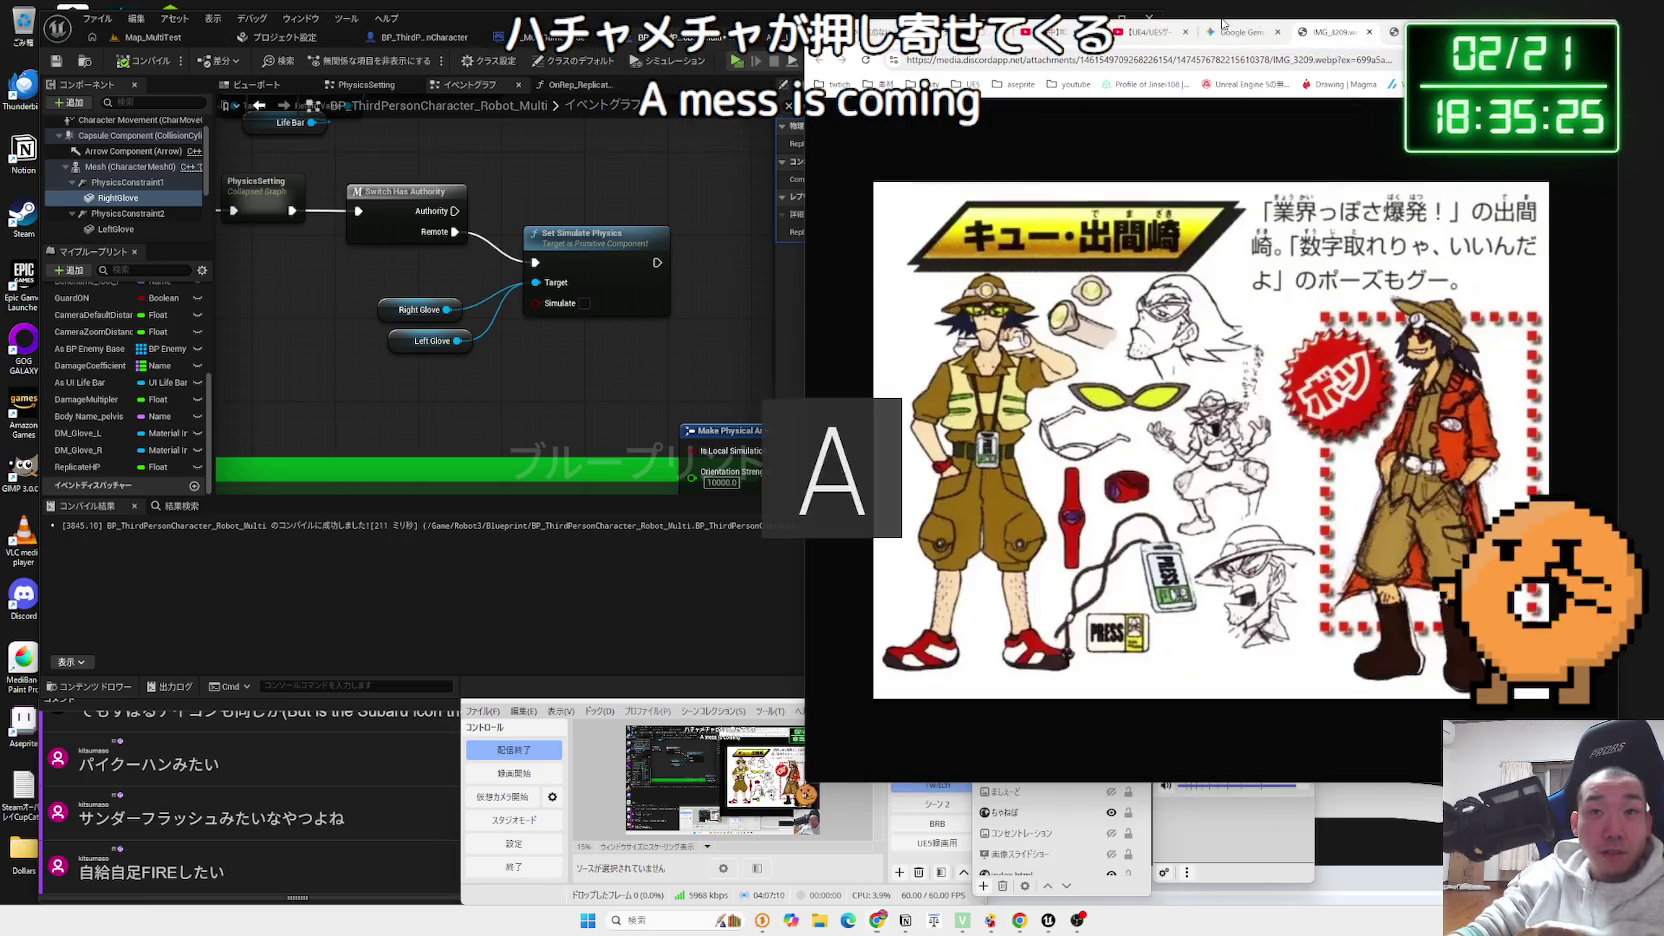
left_click(1233, 31)
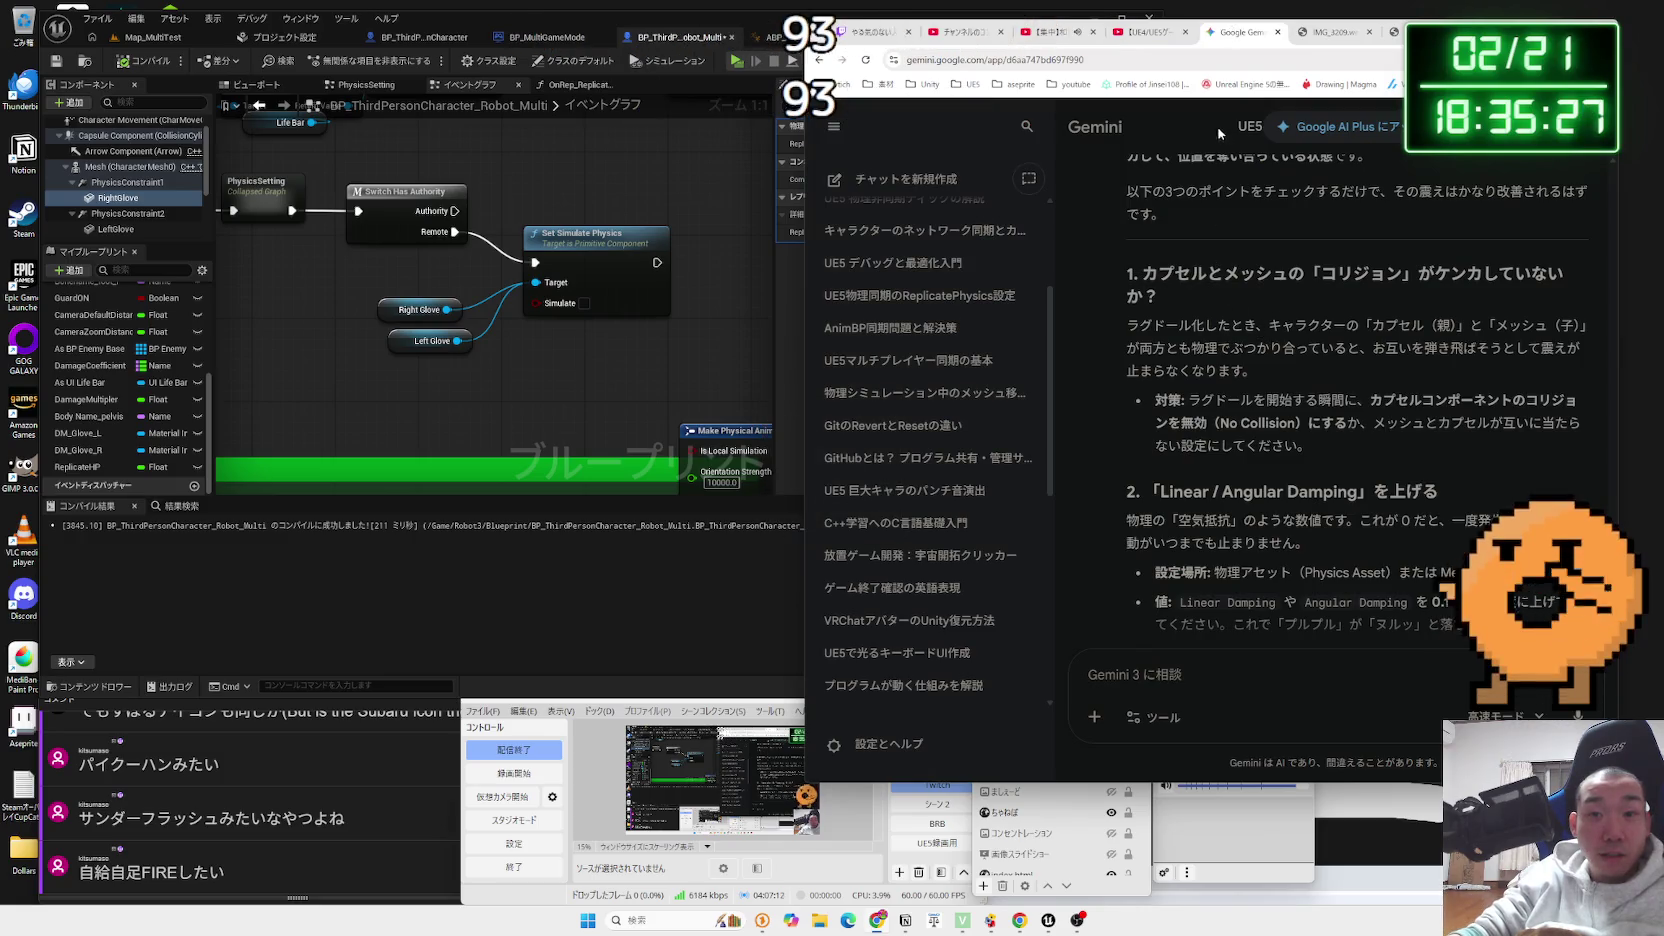
left_click(1150, 32)
left_click(1058, 32)
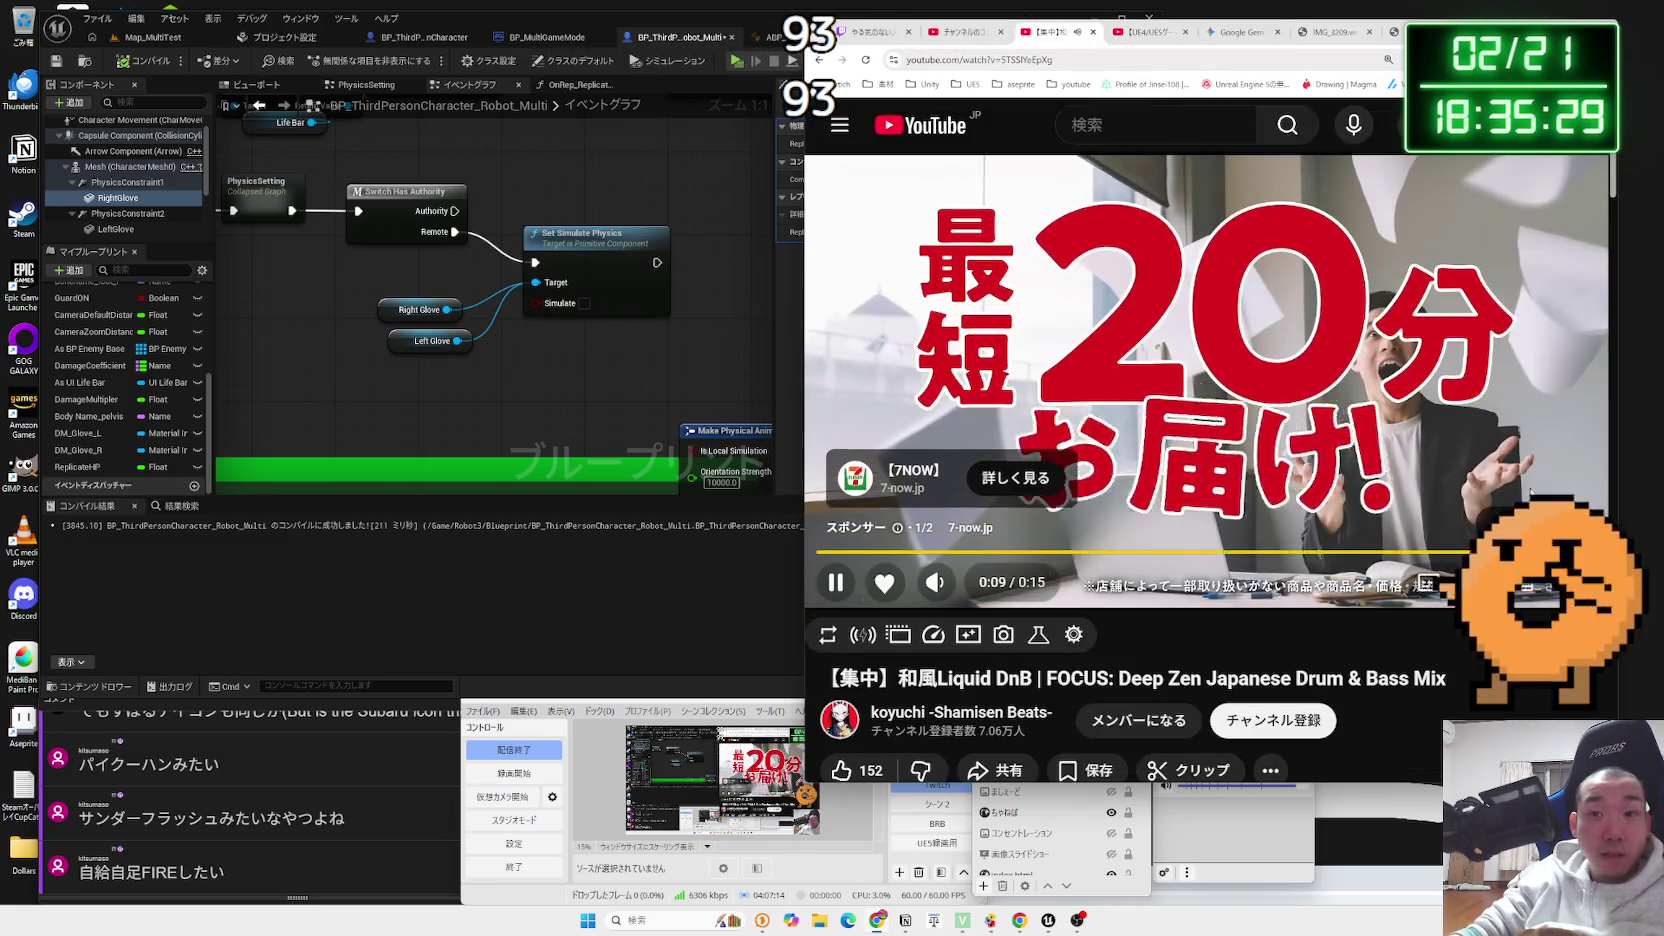
left_click(1325, 31)
left_click(1398, 33)
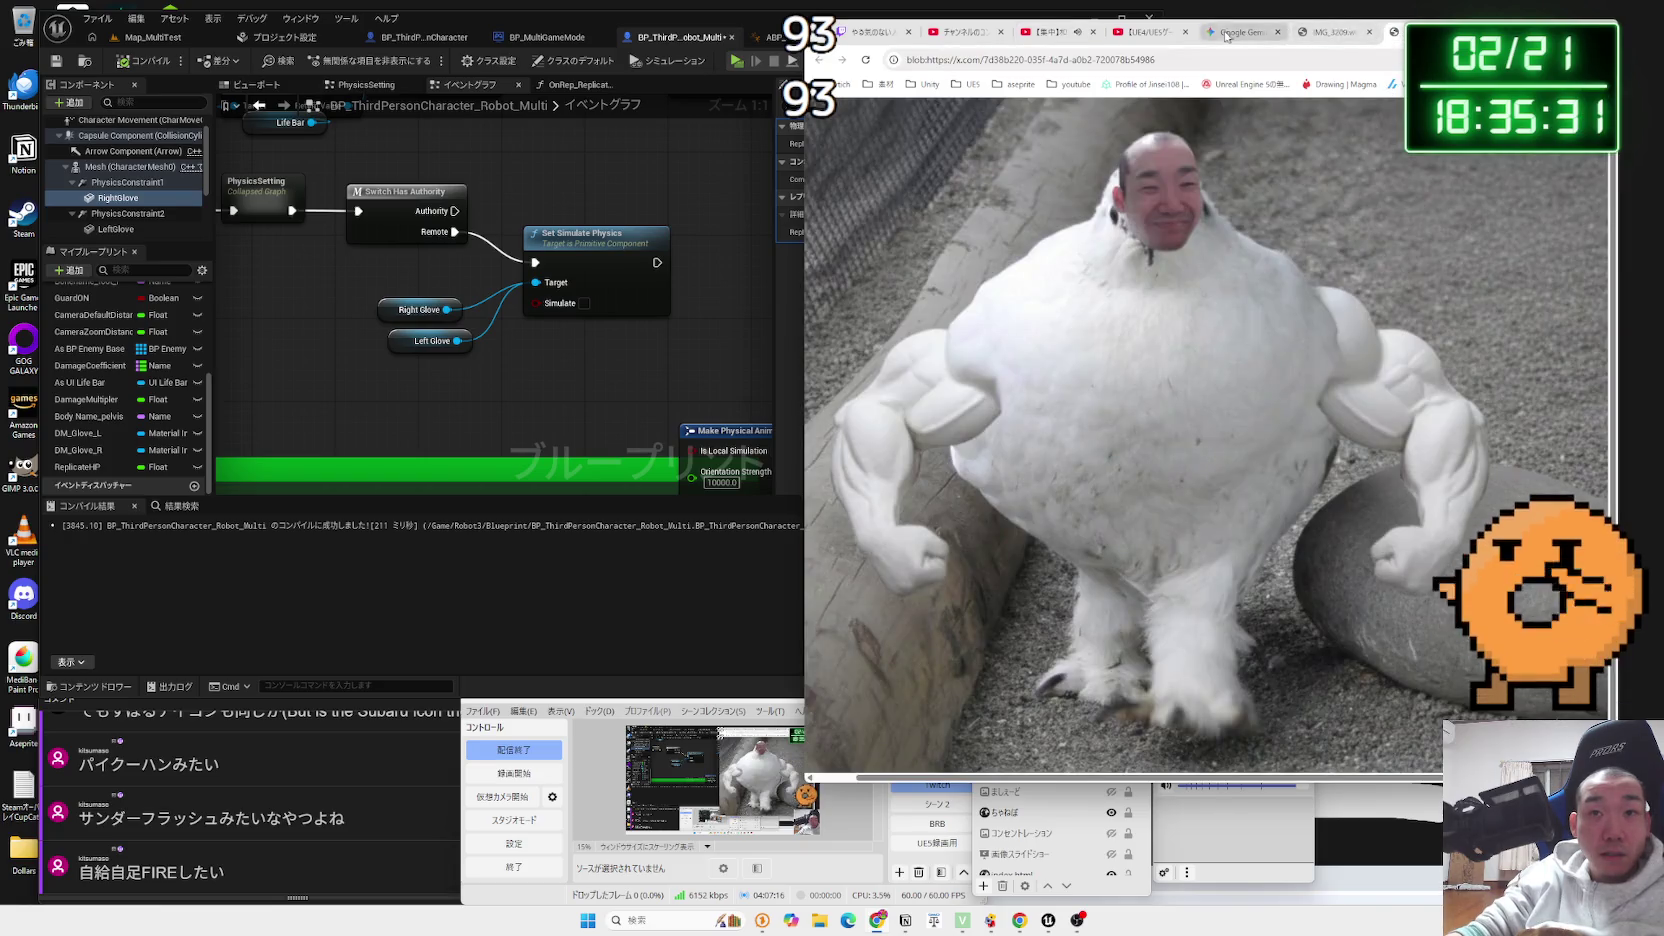
left_click(1150, 32)
left_click(1212, 33)
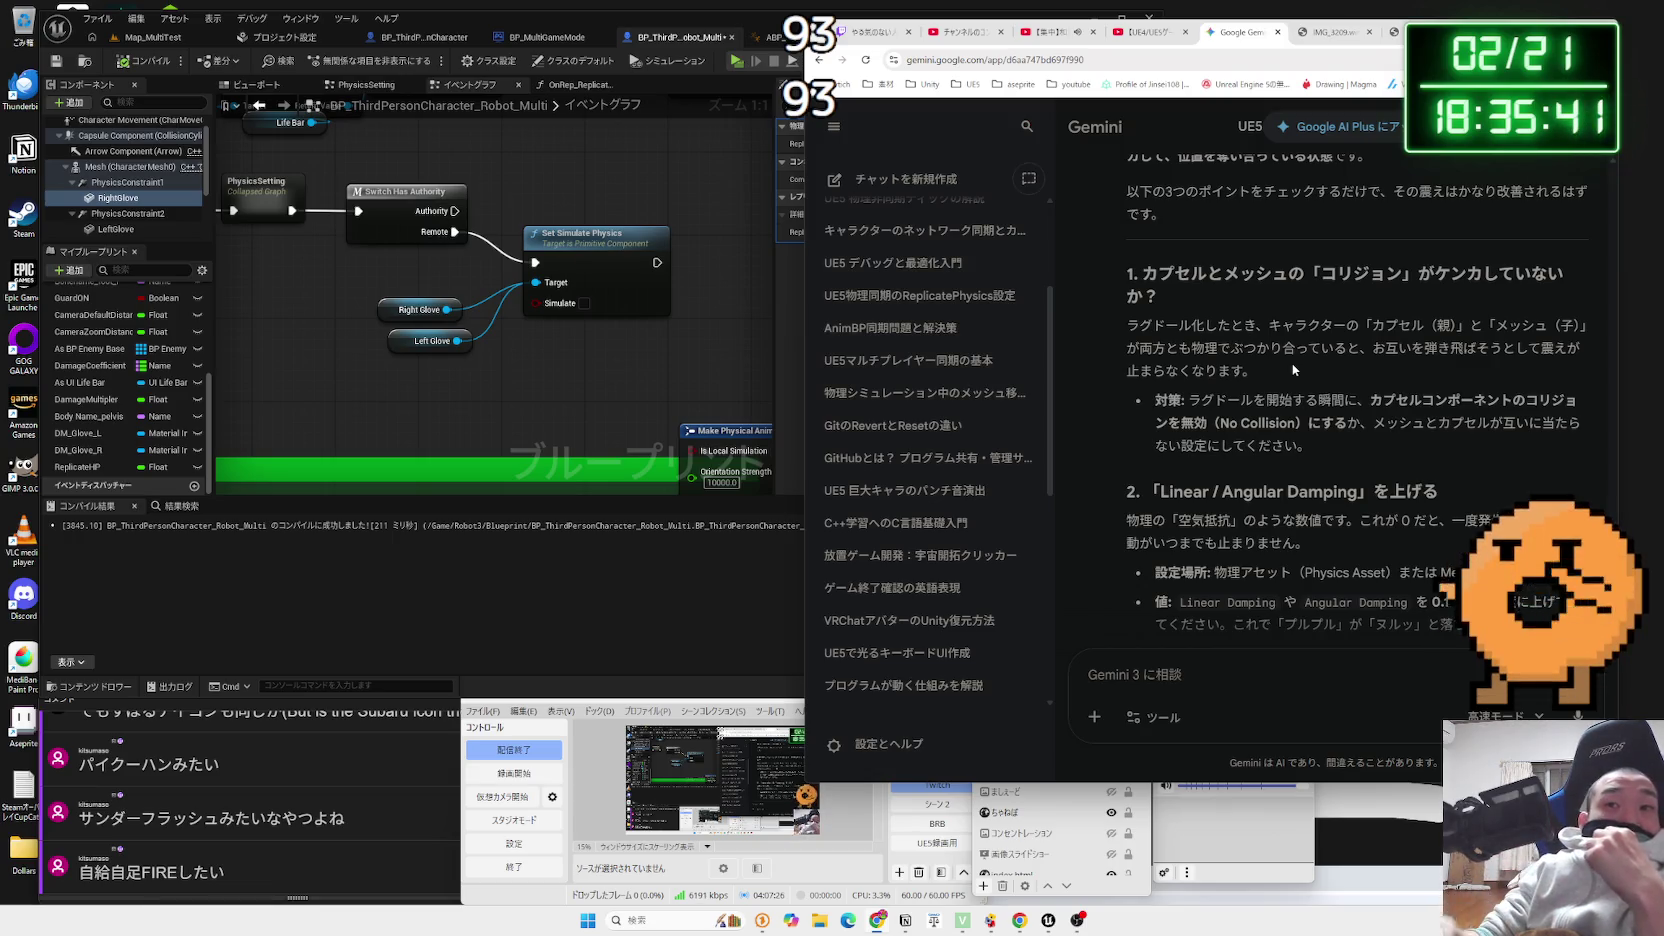
- Highlight Gemini's paragraph on capsule and mesh collision conflicts, then return to Unreal
triple_click(1292, 363)
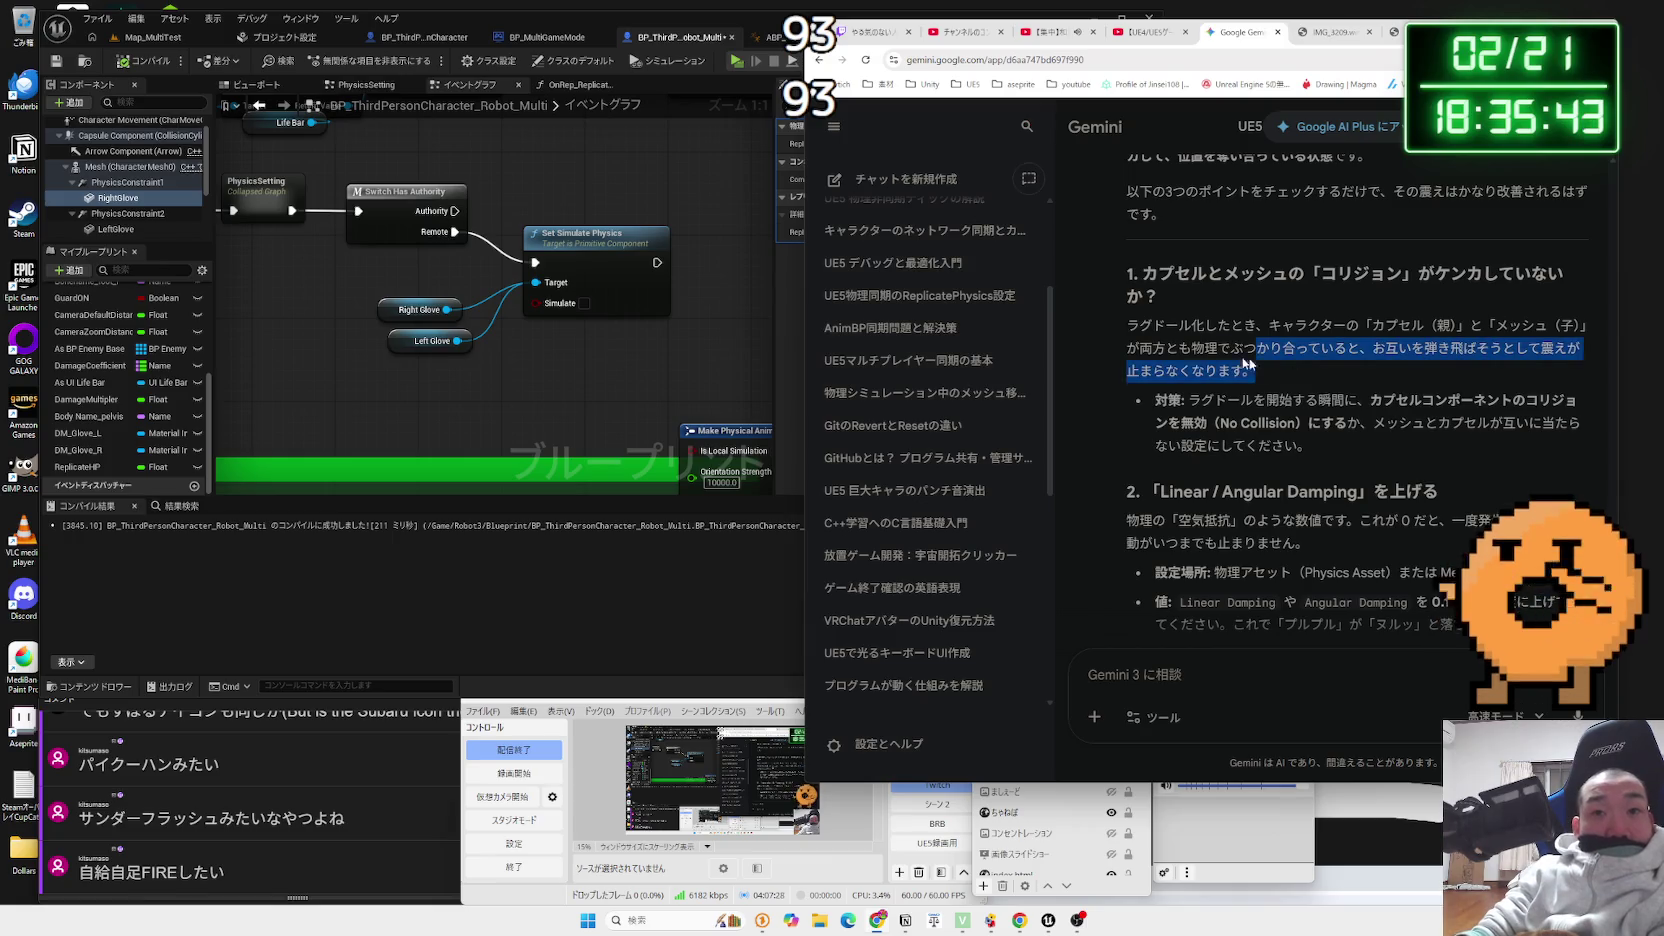
left_click(1292, 363)
left_click(793, 375)
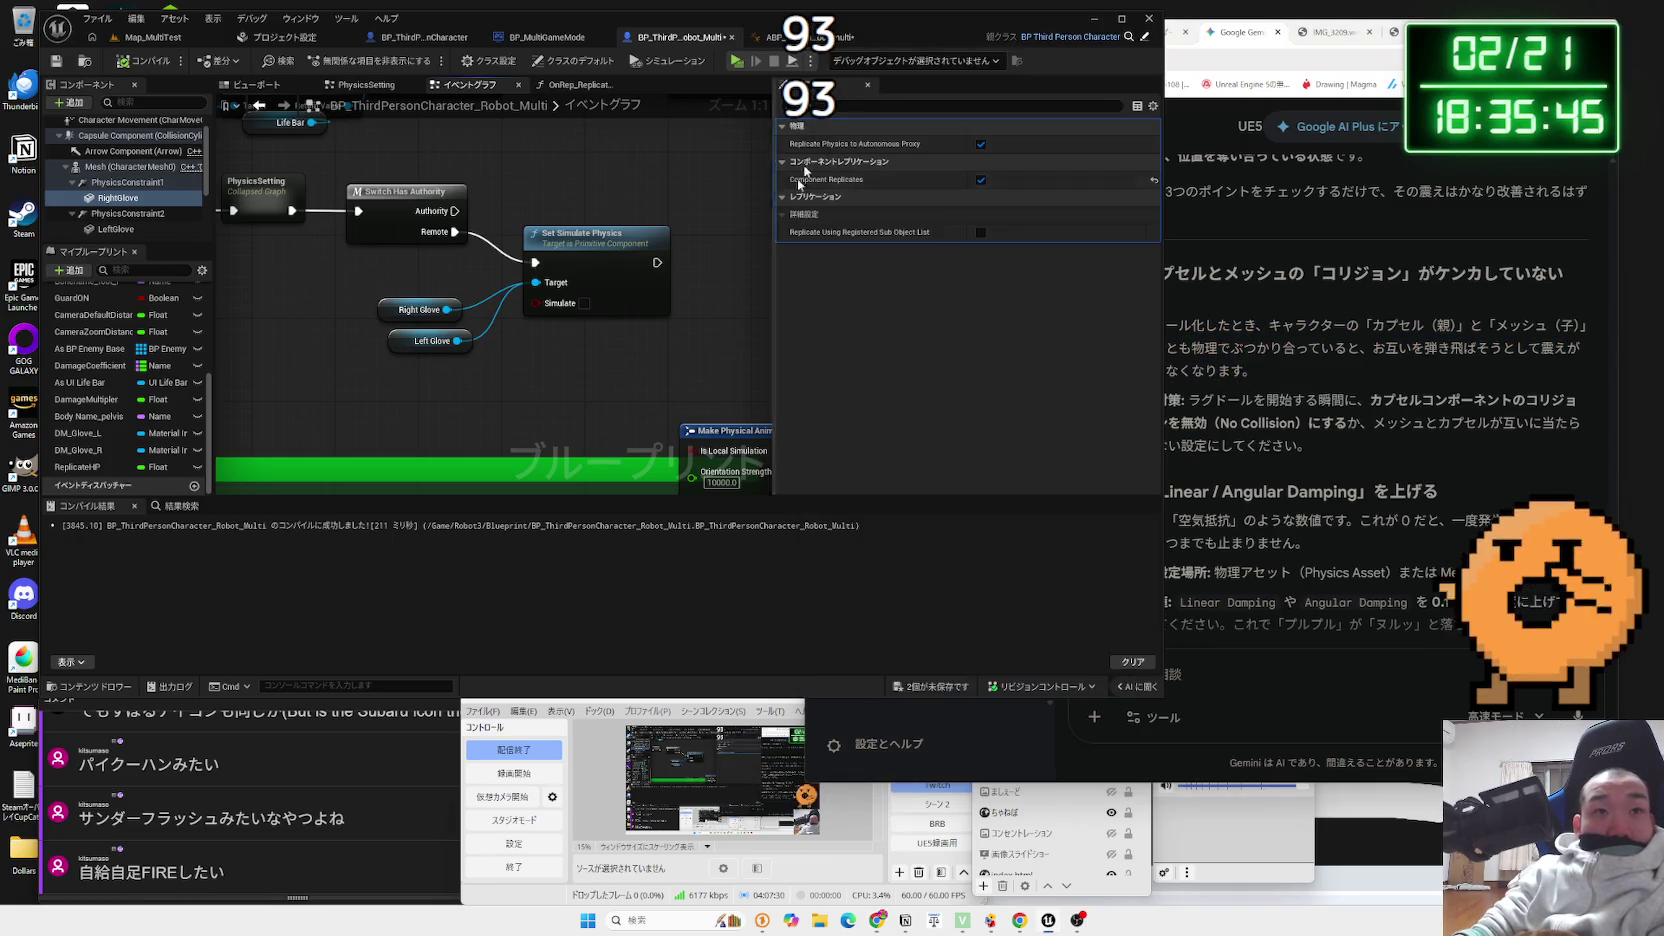
- Go to Map_MultiTest and save the two modified assets with Ctrl+Shift+S
left_click(845, 37)
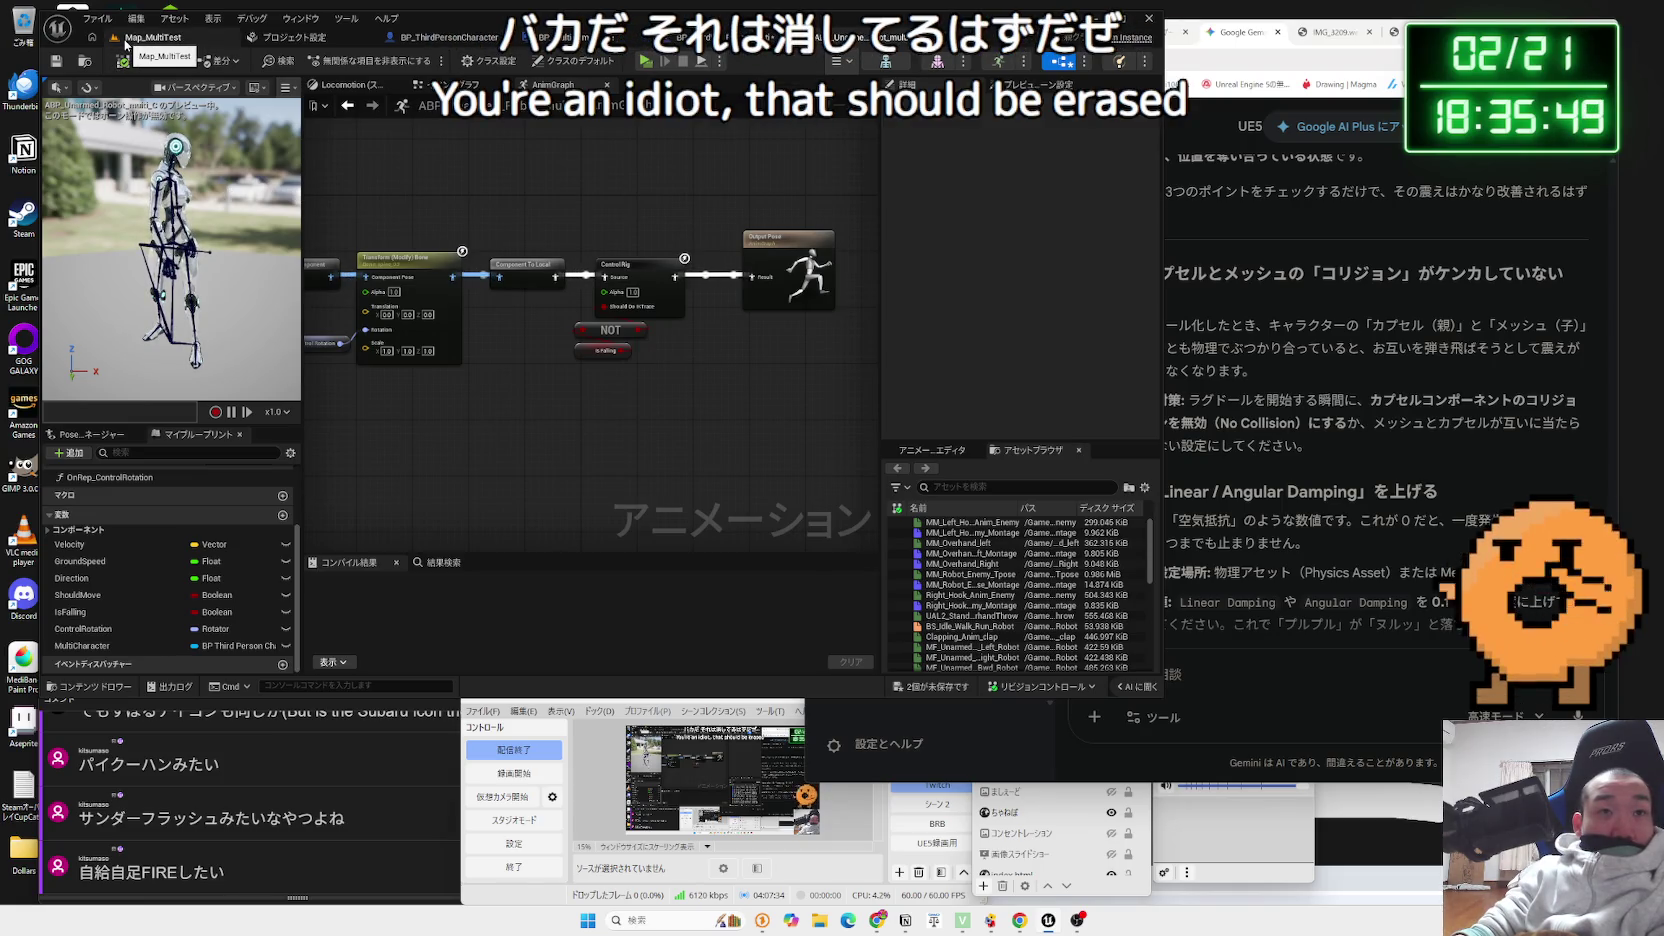
left_click(150, 37)
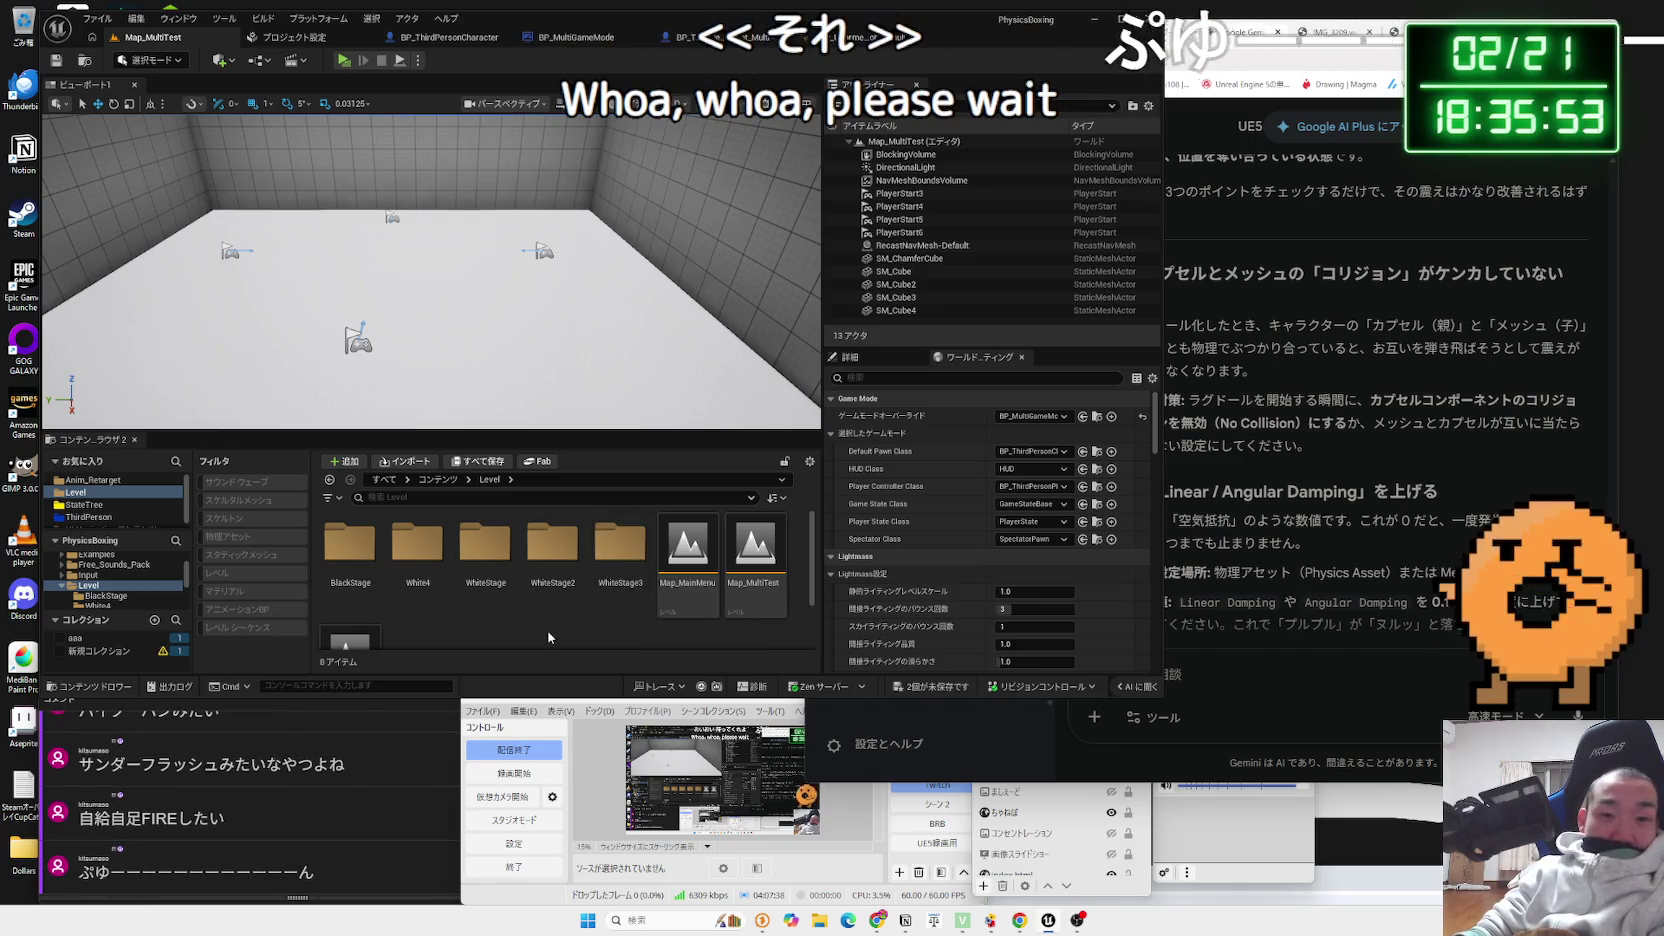
key("ctrl+shift+s")
left_click(907, 606)
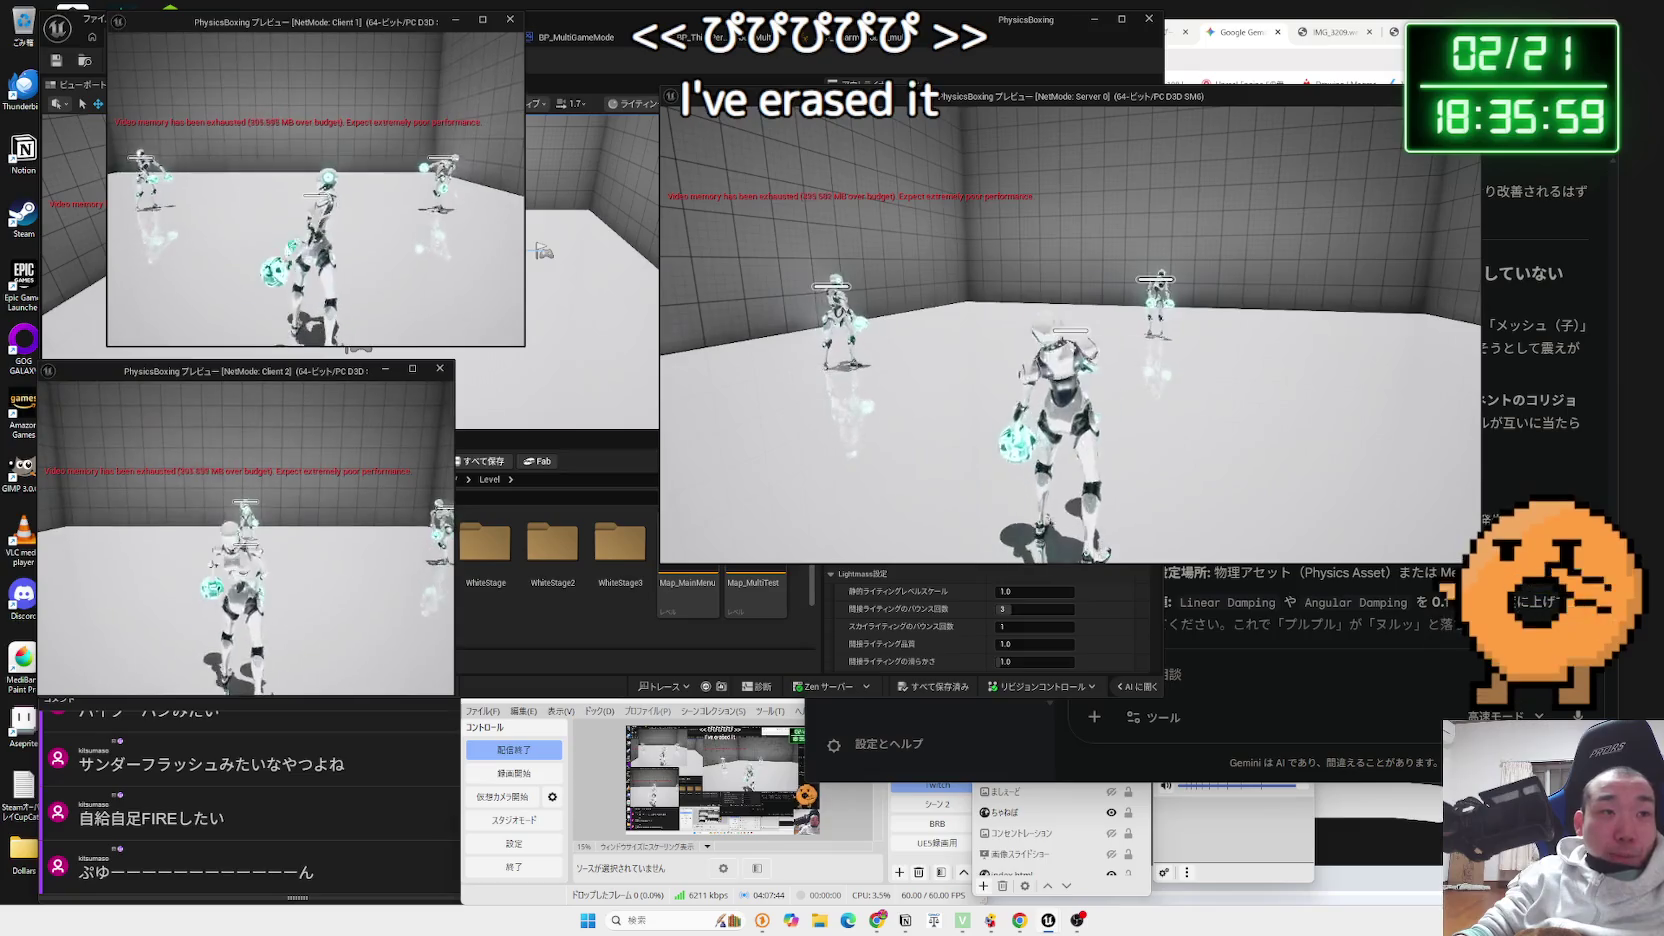
- Switch between play-test windows, stop play, and move back to the blueprint editors
key("alt+Tab")
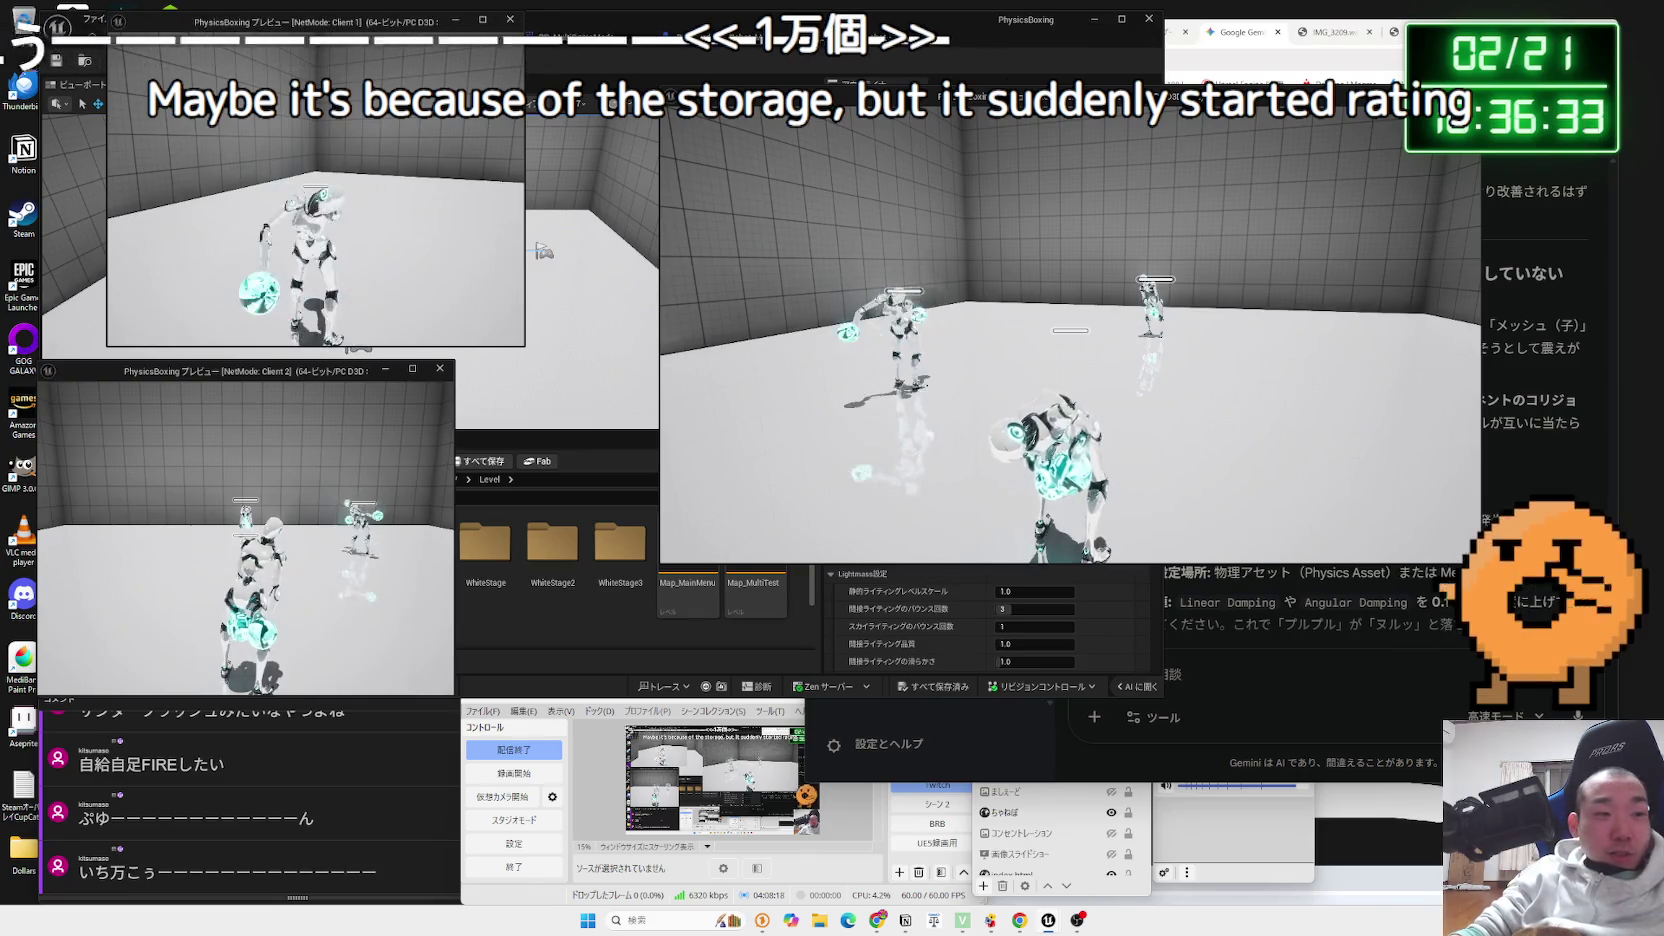
key("Escape")
left_click(880, 37)
left_click(690, 37)
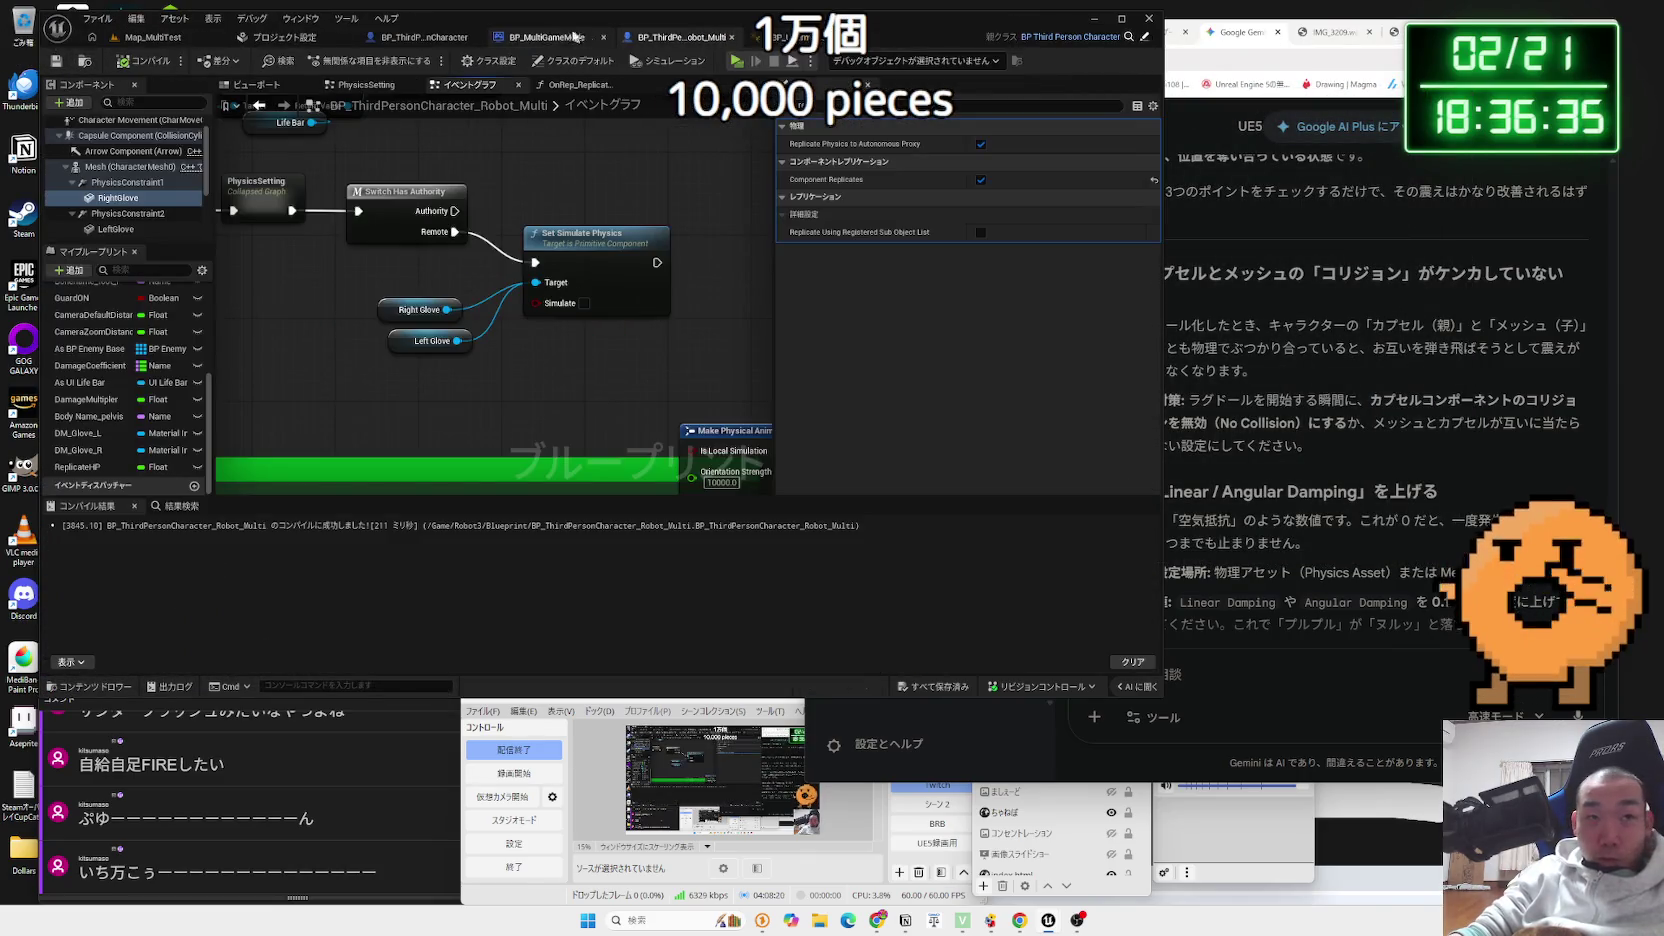
- Uncheck physics prediction in the Physics section of Project Settings
left_click(565, 37)
left_click(450, 42)
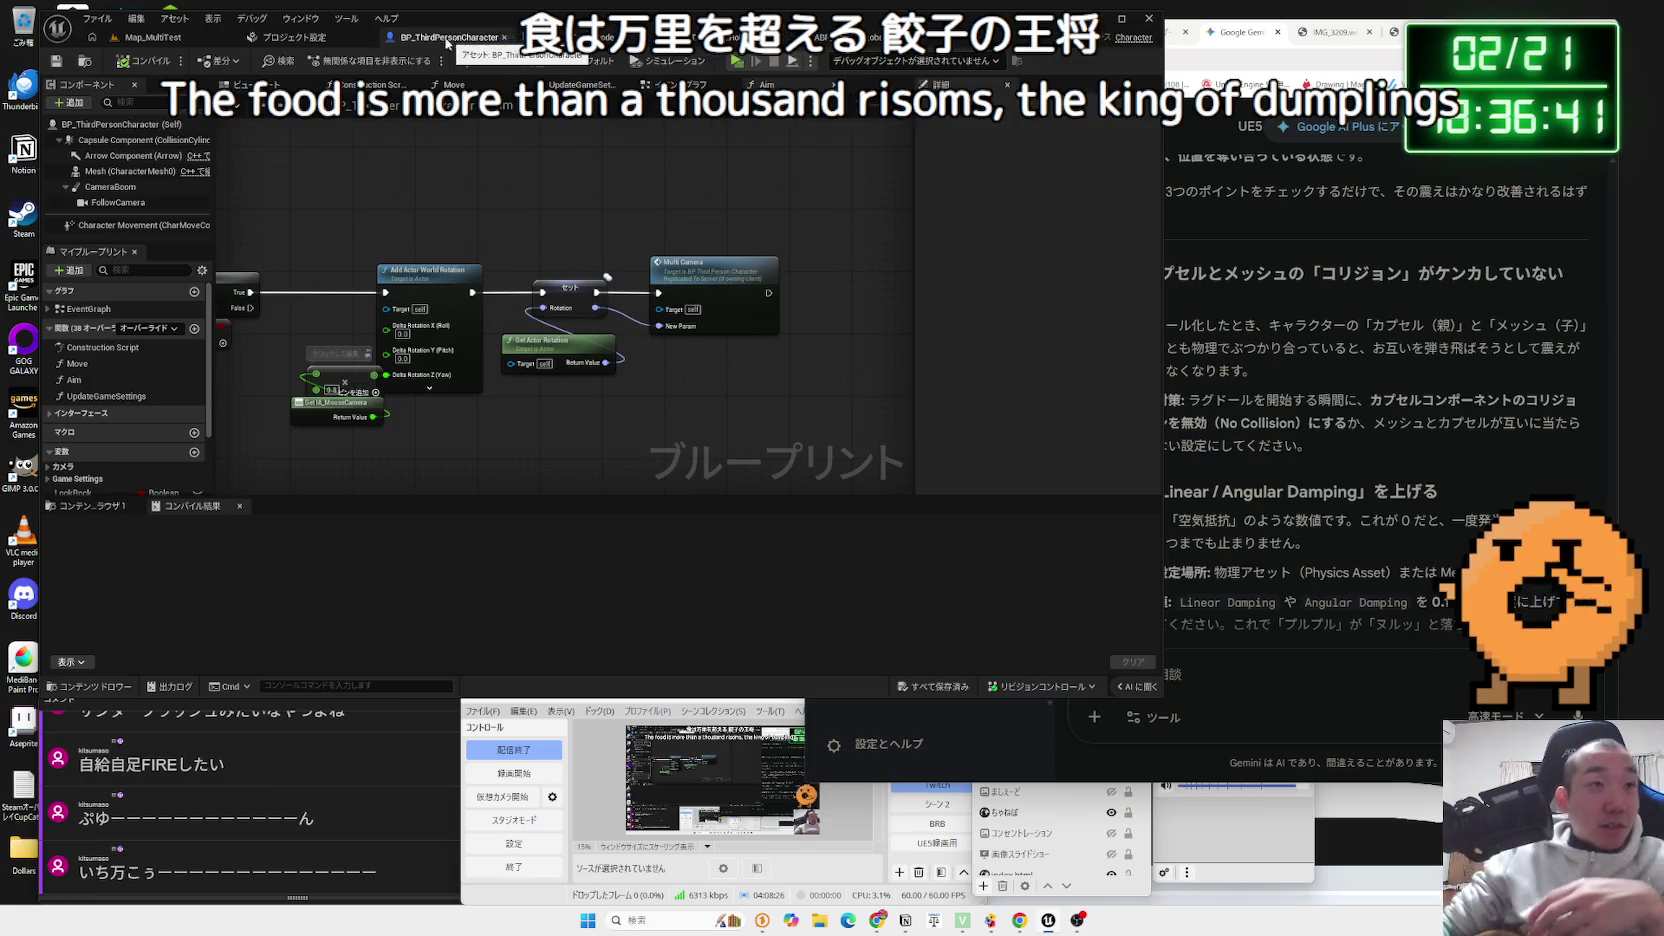
left_click(317, 40)
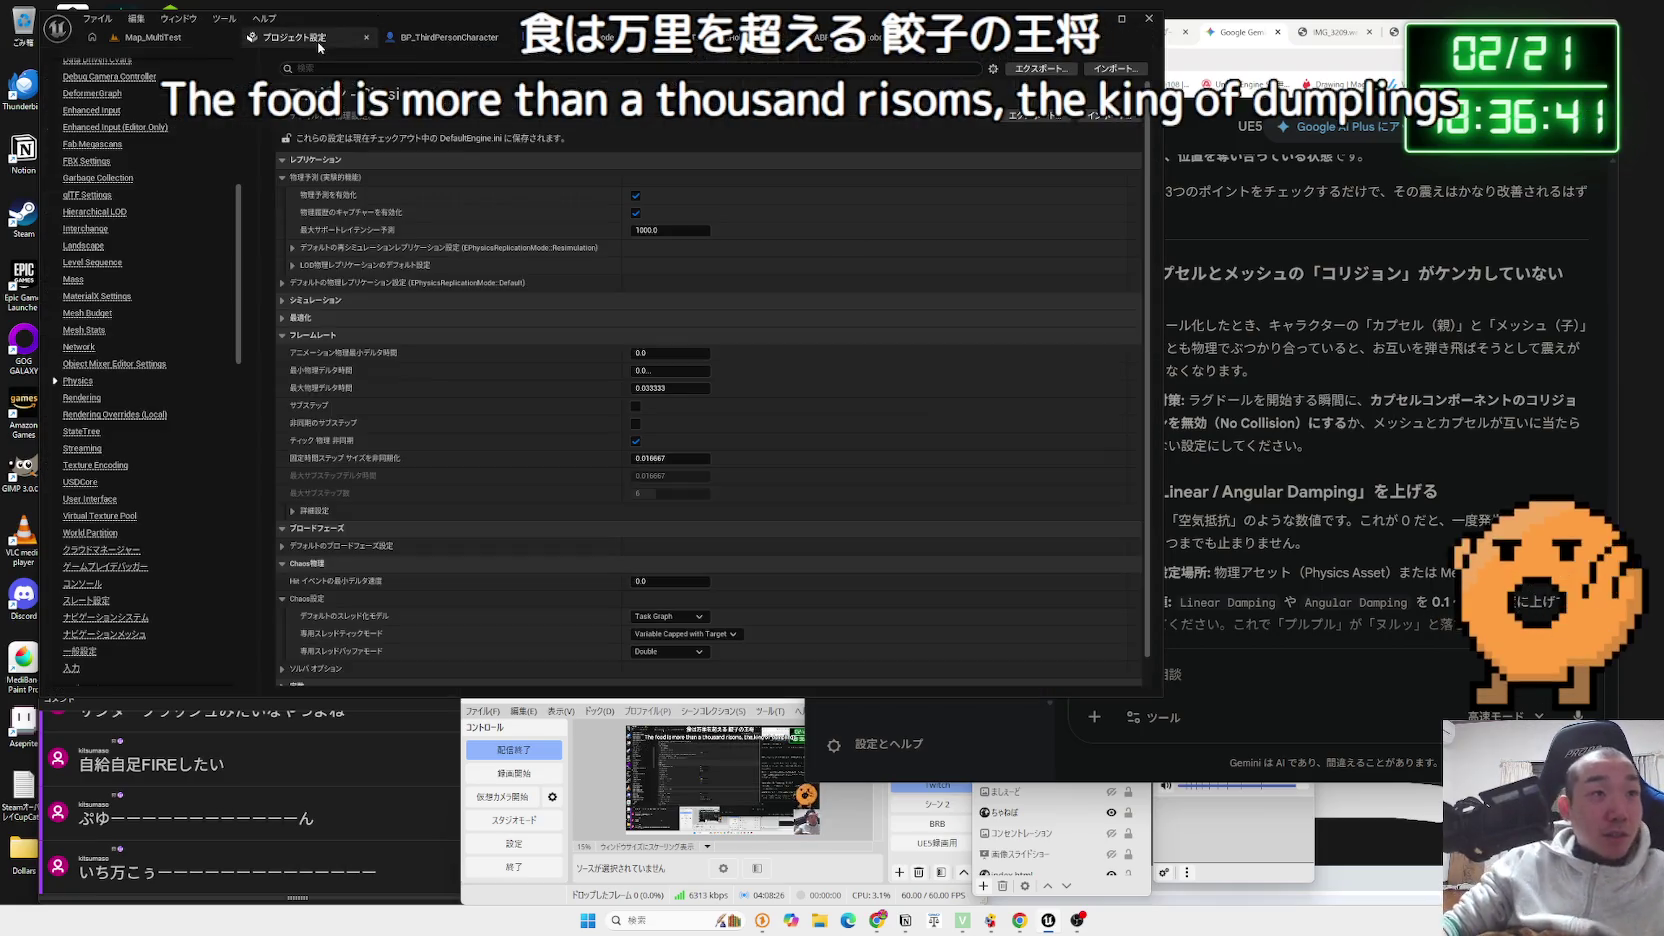
left_click(635, 195)
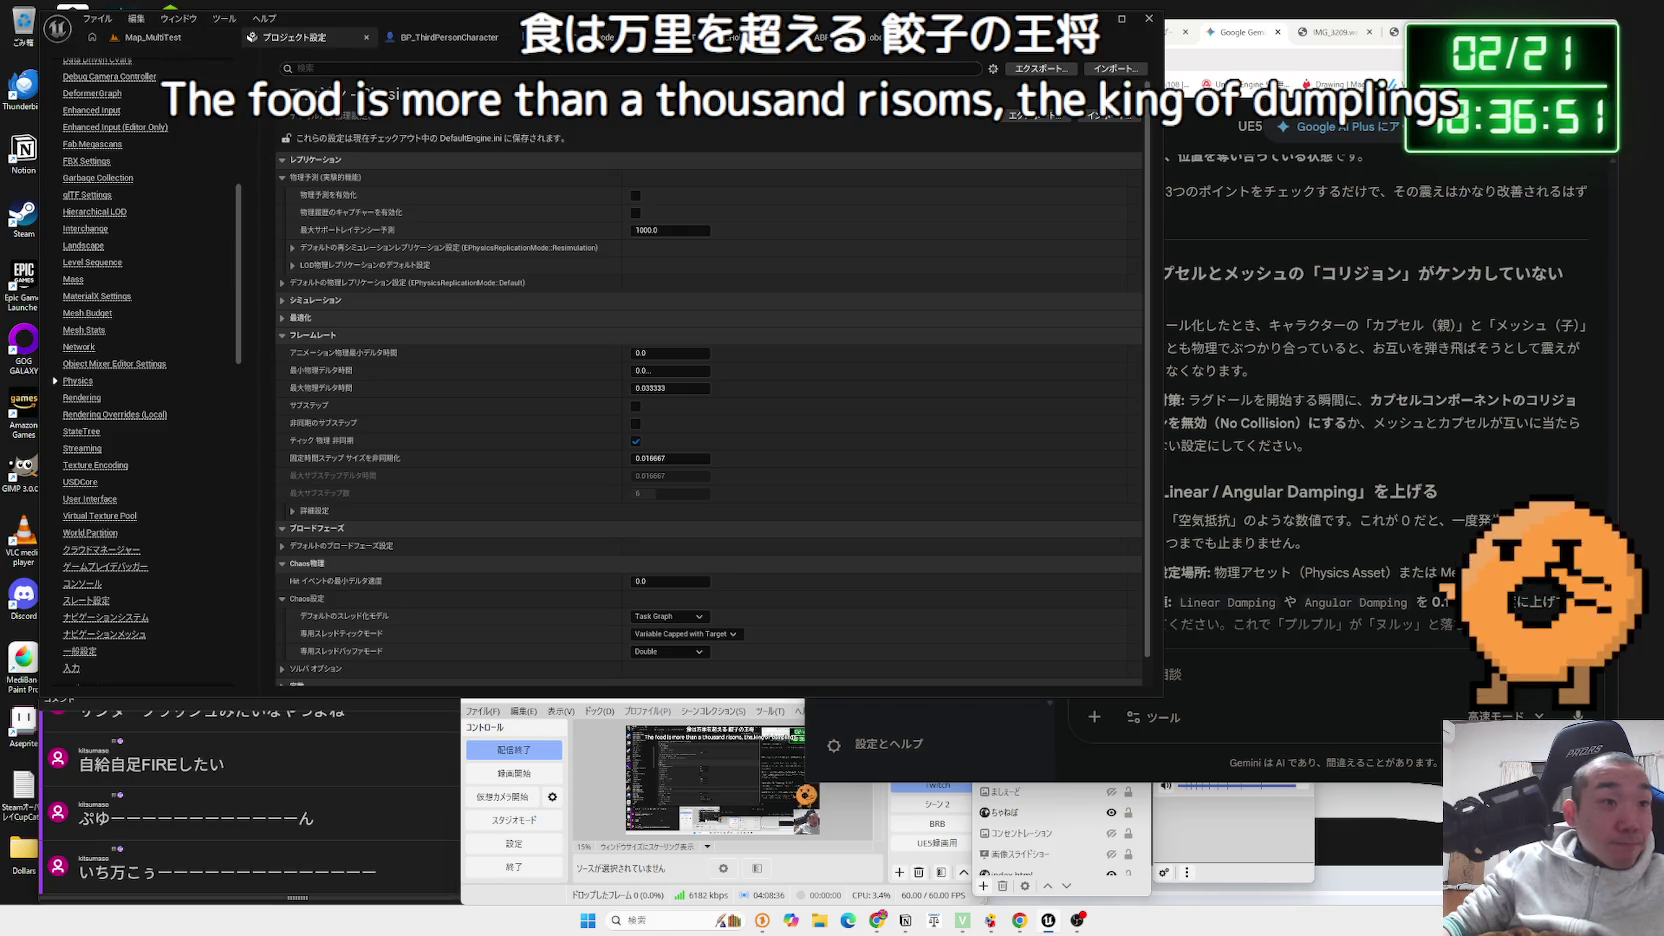
left_click(605, 37)
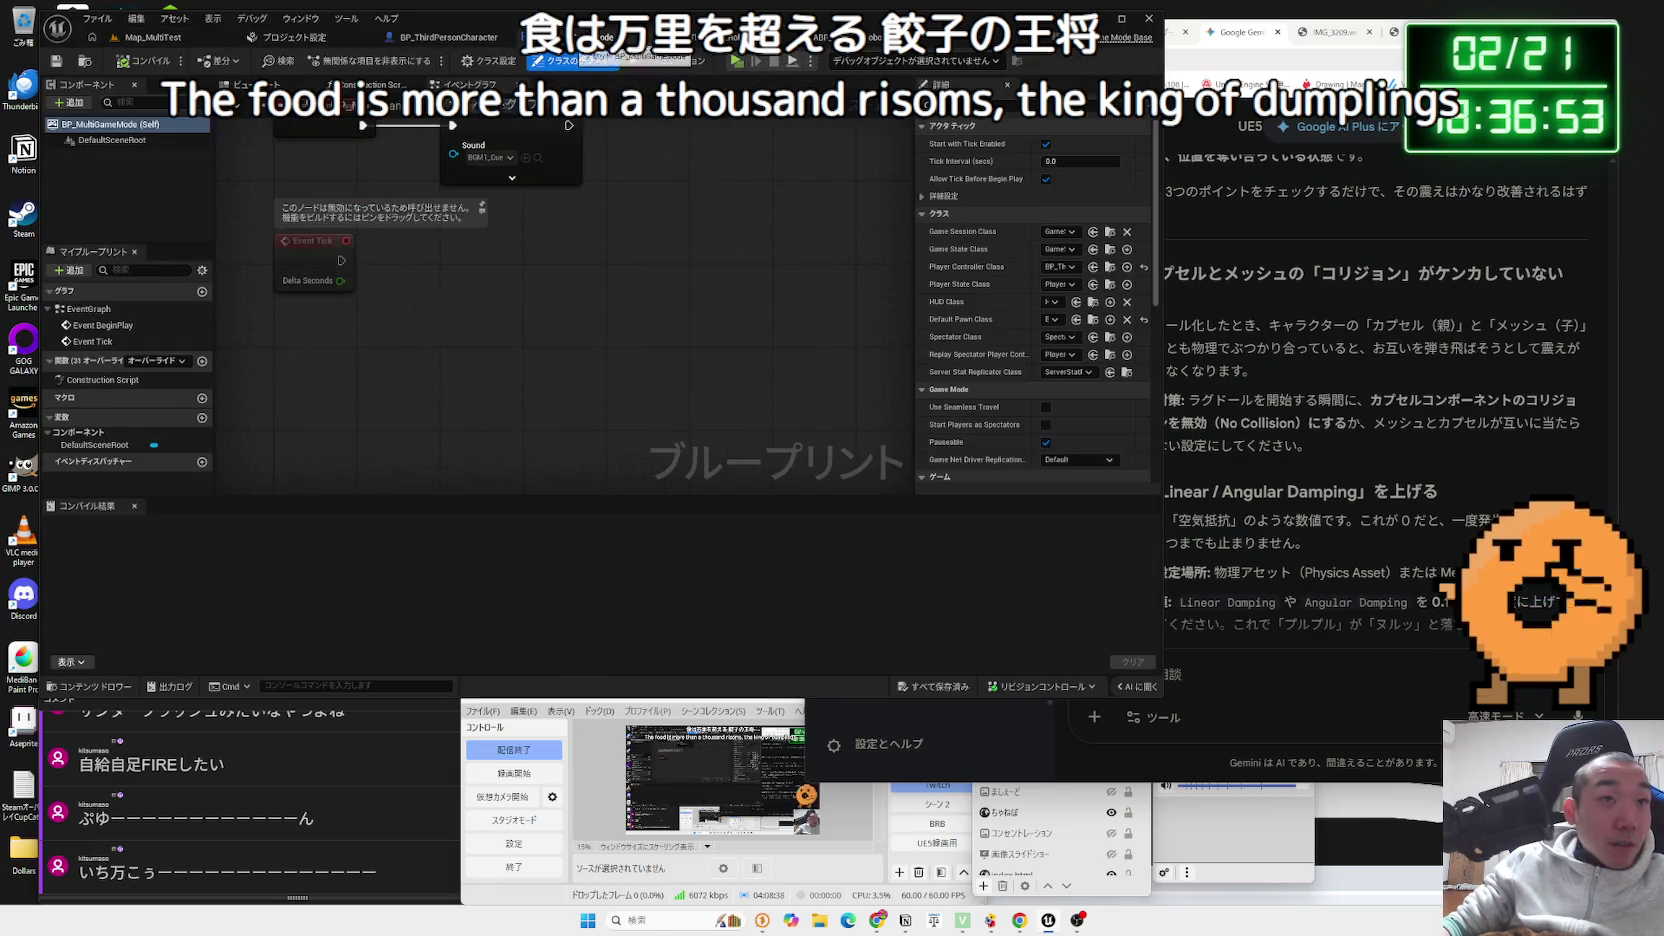
- Inspect BP_ThirdPersonCharacter's Capsule Component and Event Graph movement nodes, then return to the robot blueprint
left_click(870, 37)
left_click(431, 37)
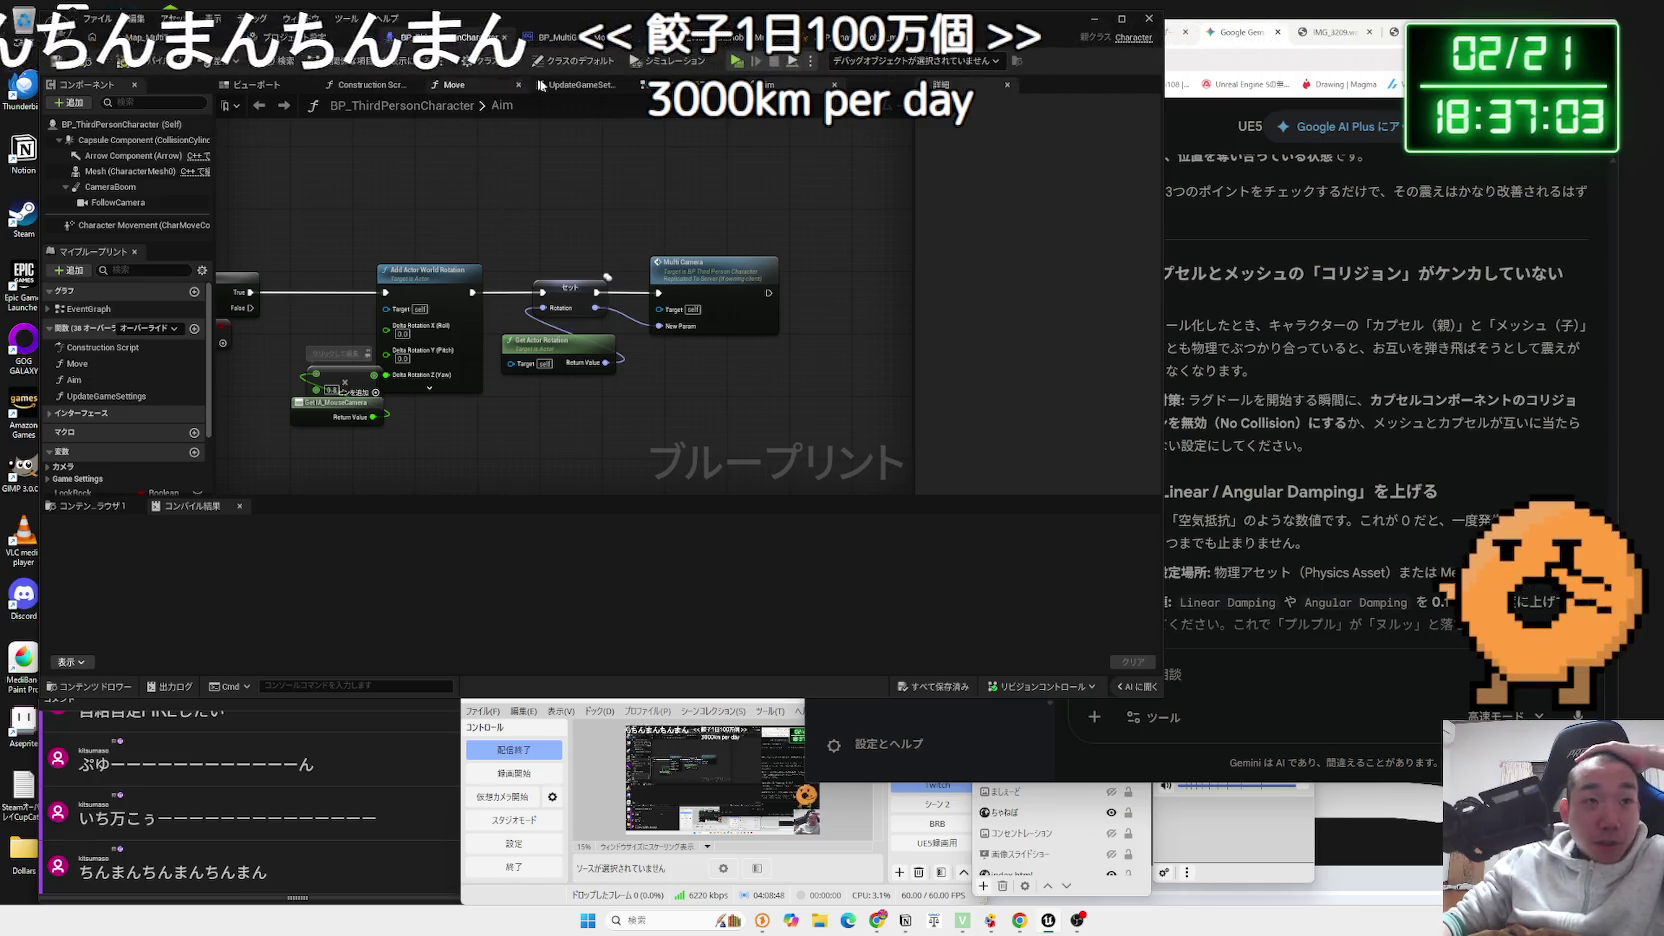
left_click(681, 84)
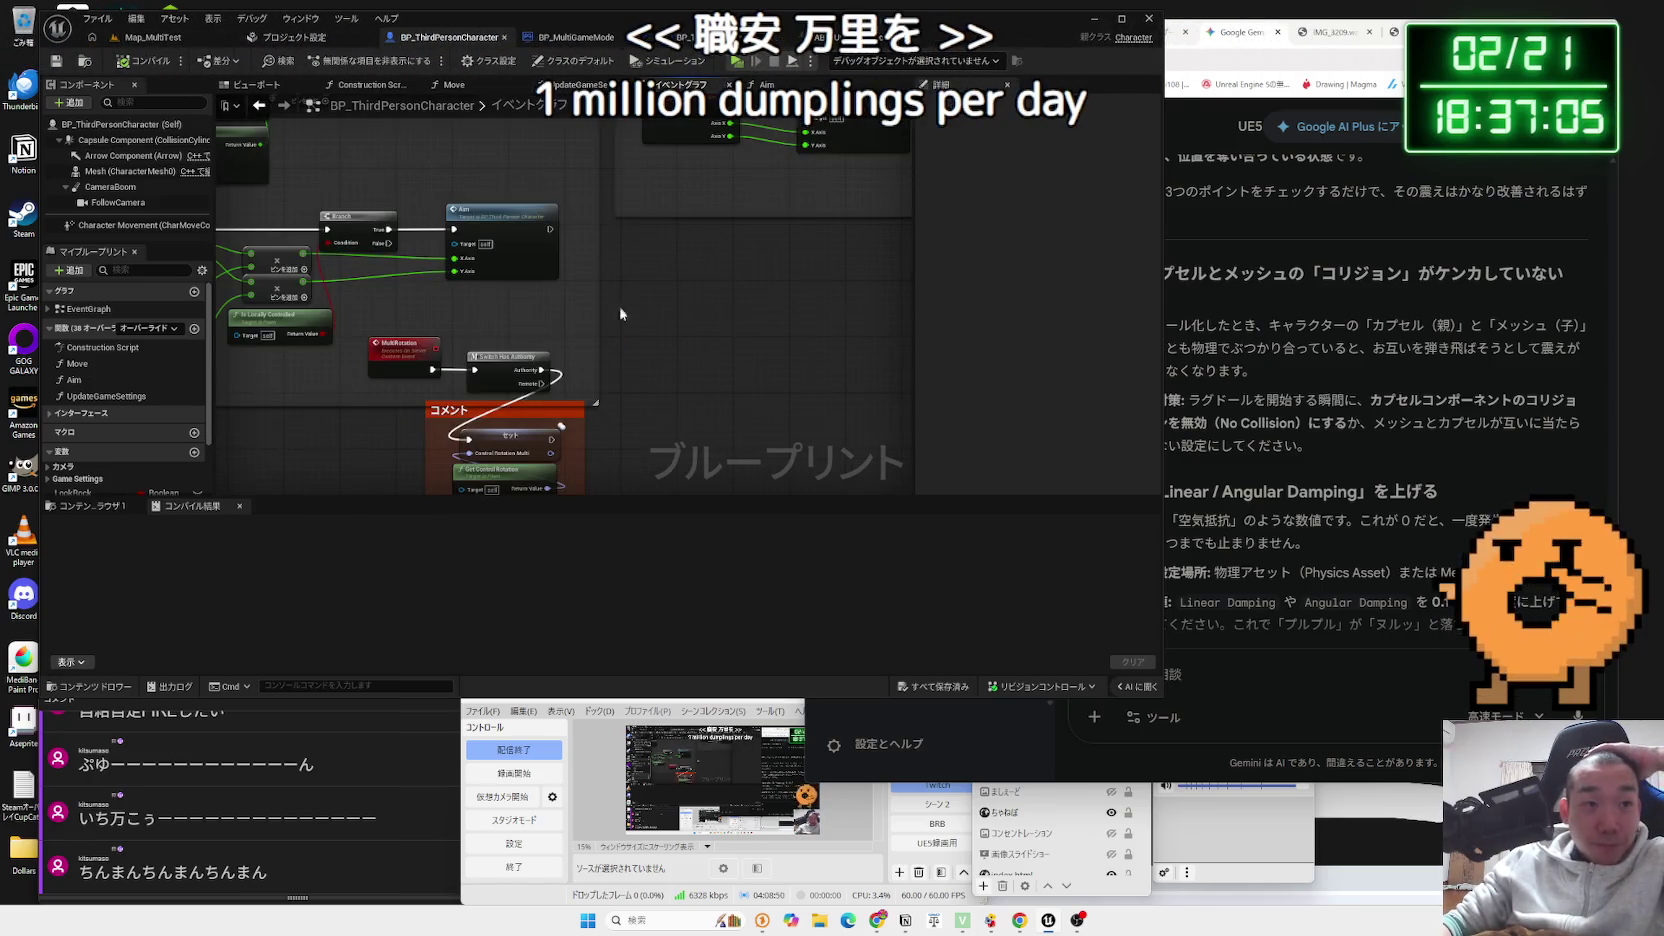
scroll(656, 433, "down", 5)
scroll(656, 433, "up", 5)
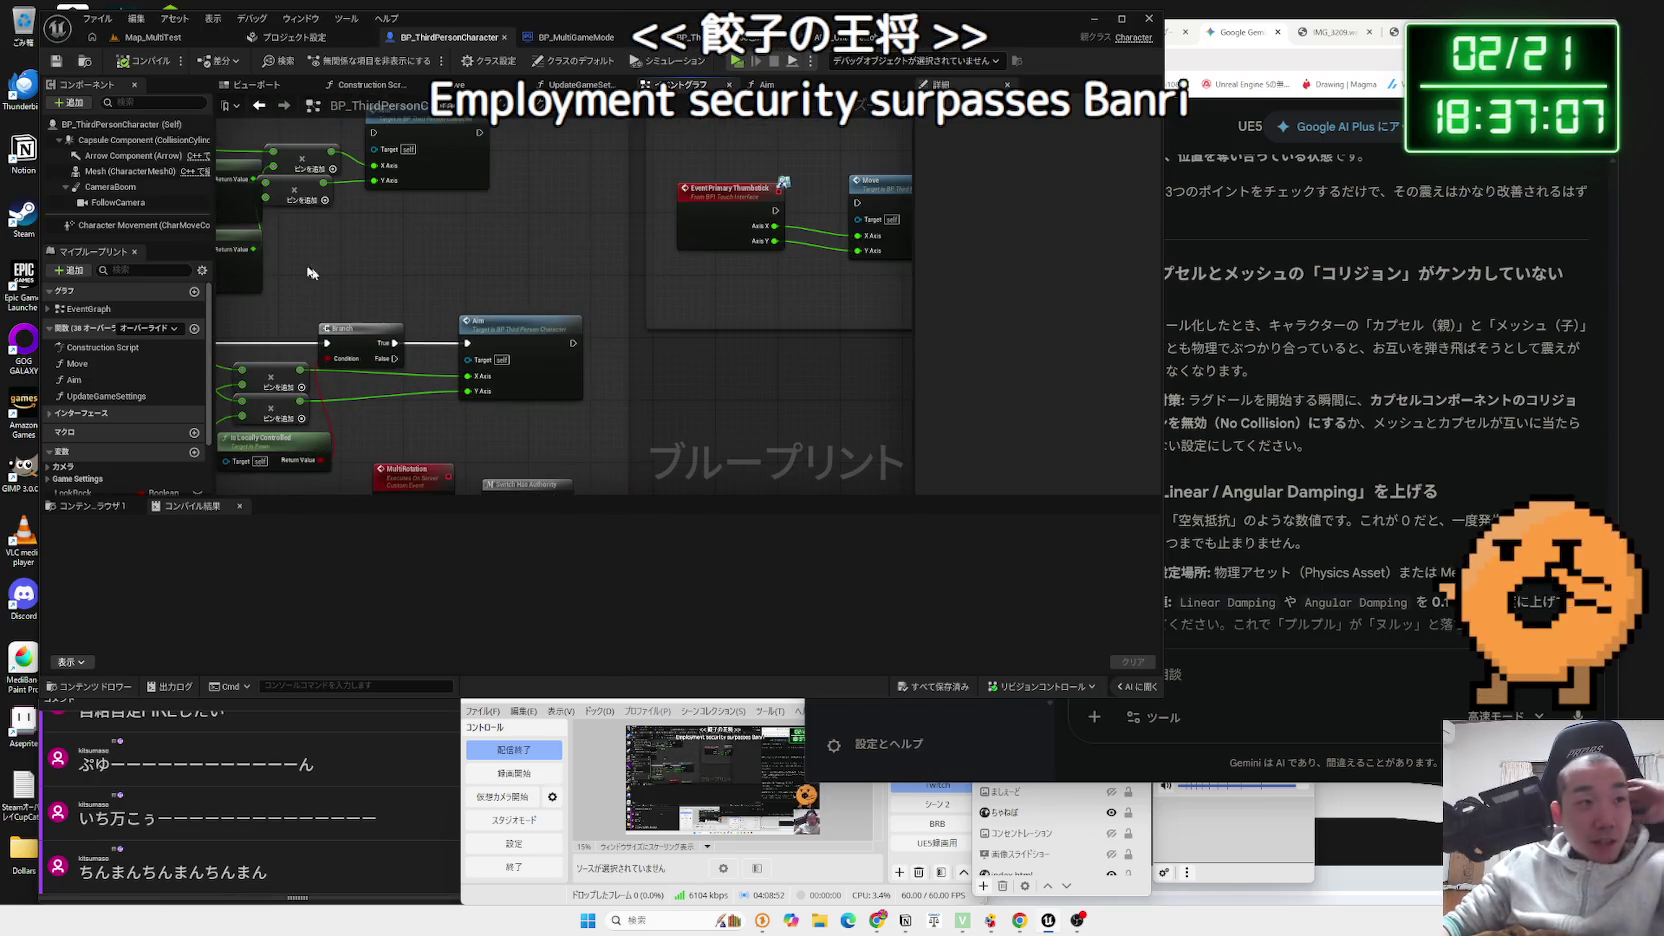
left_click(122, 141)
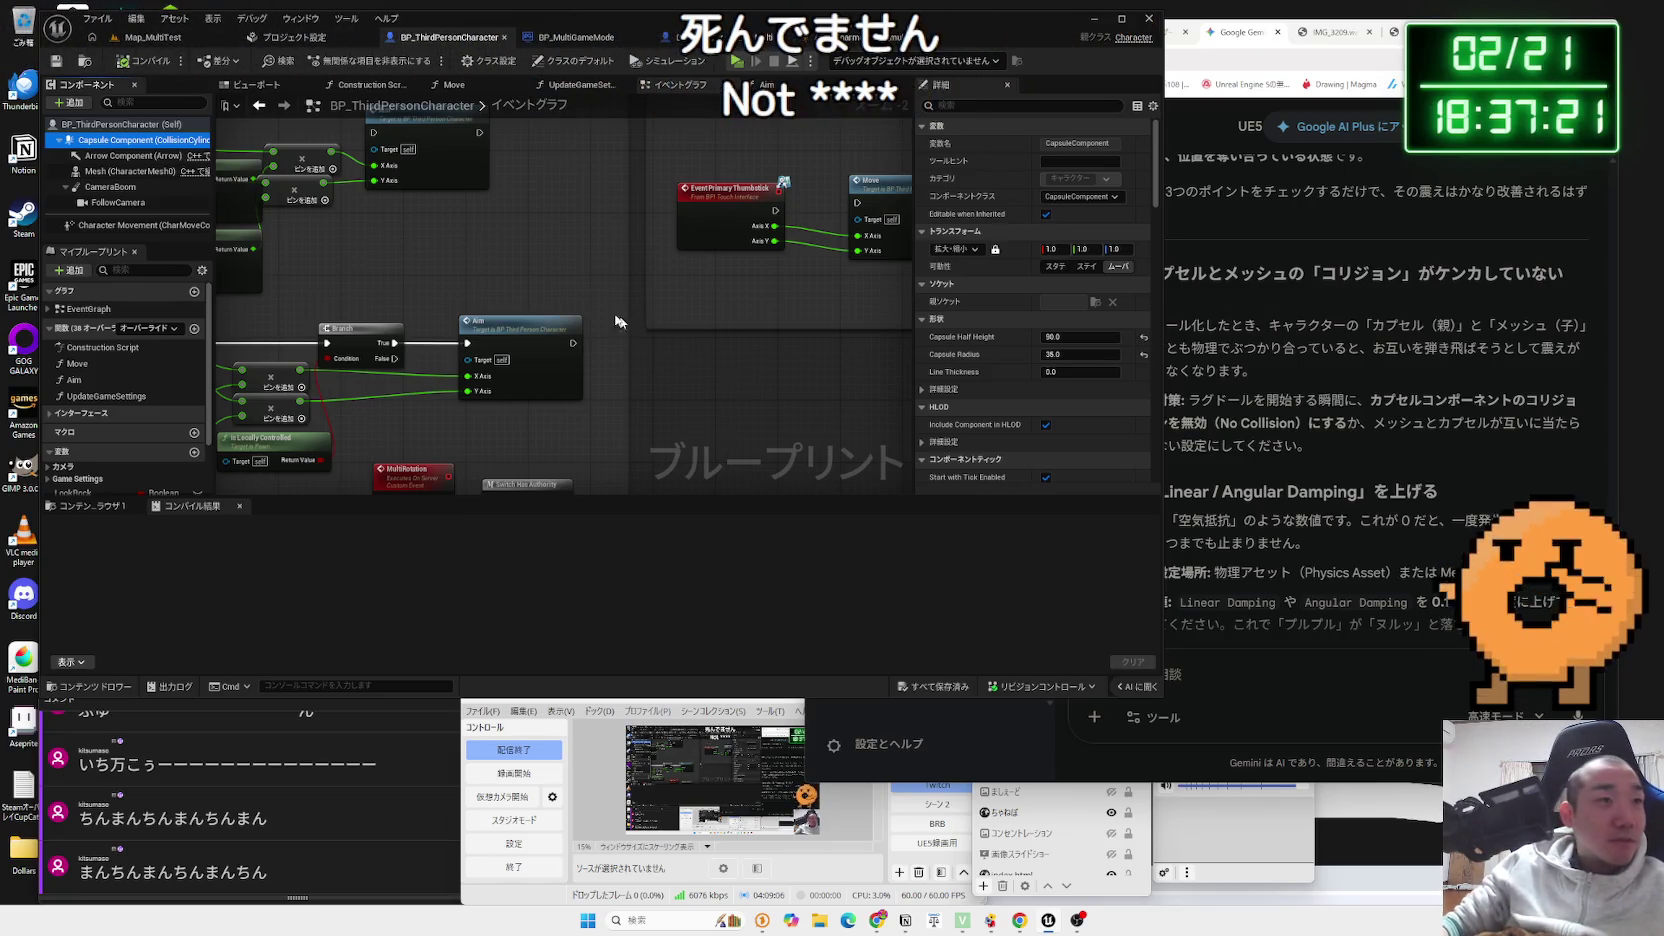
left_click_drag(543, 234, 433, 310)
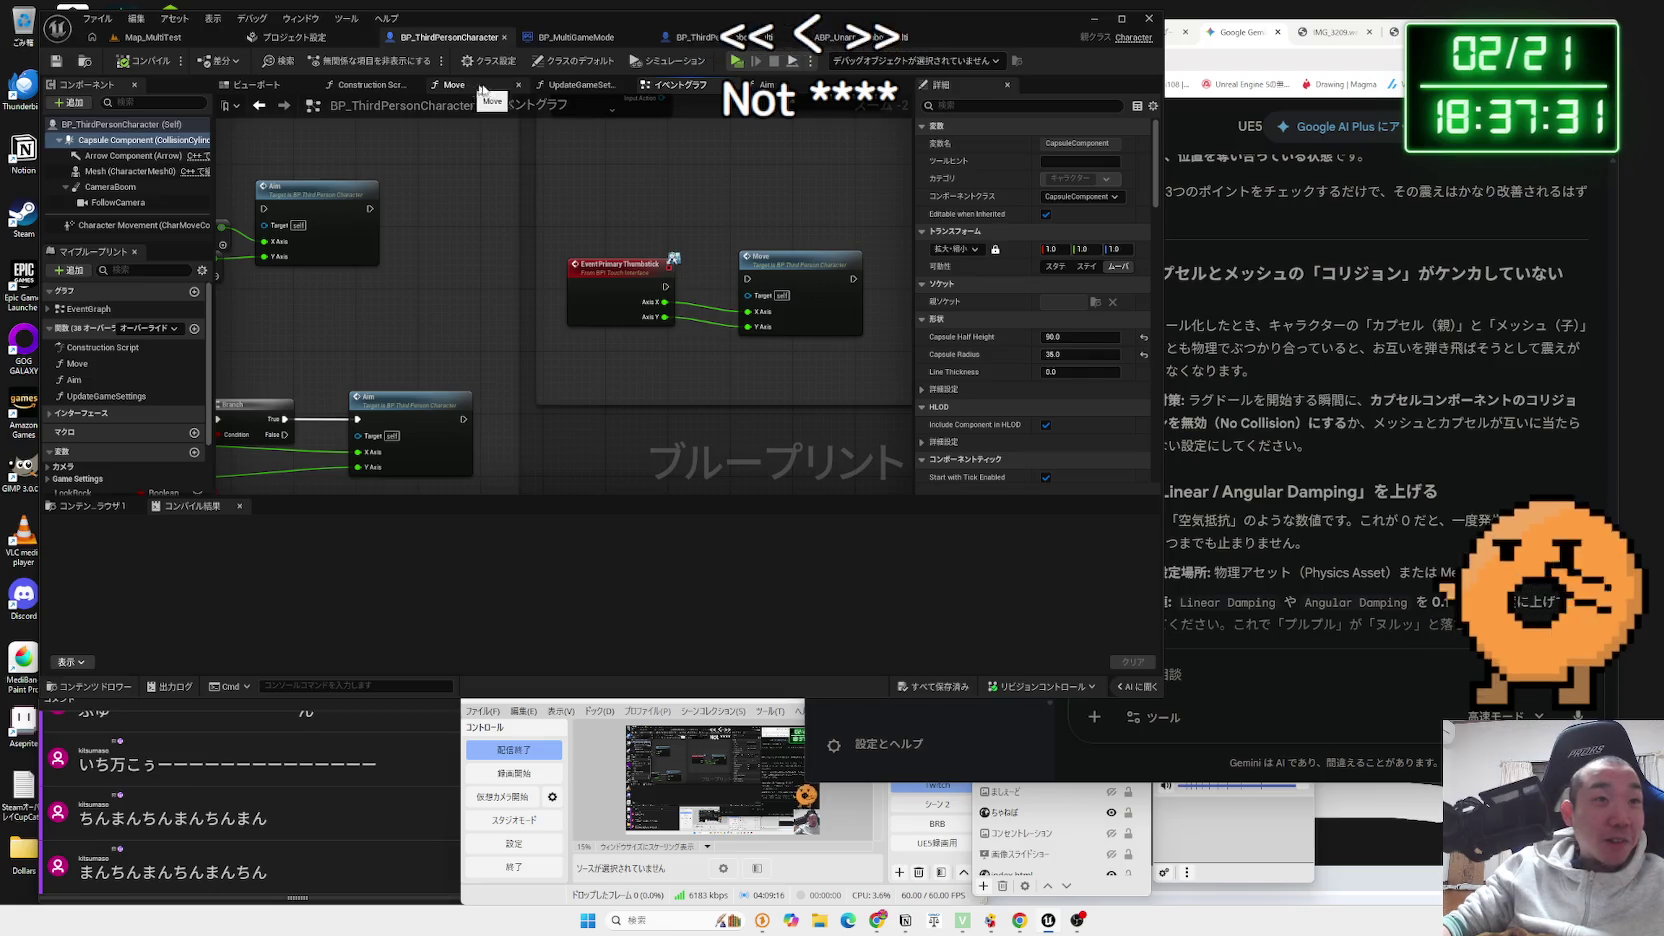
left_click_drag(606, 212, 573, 267)
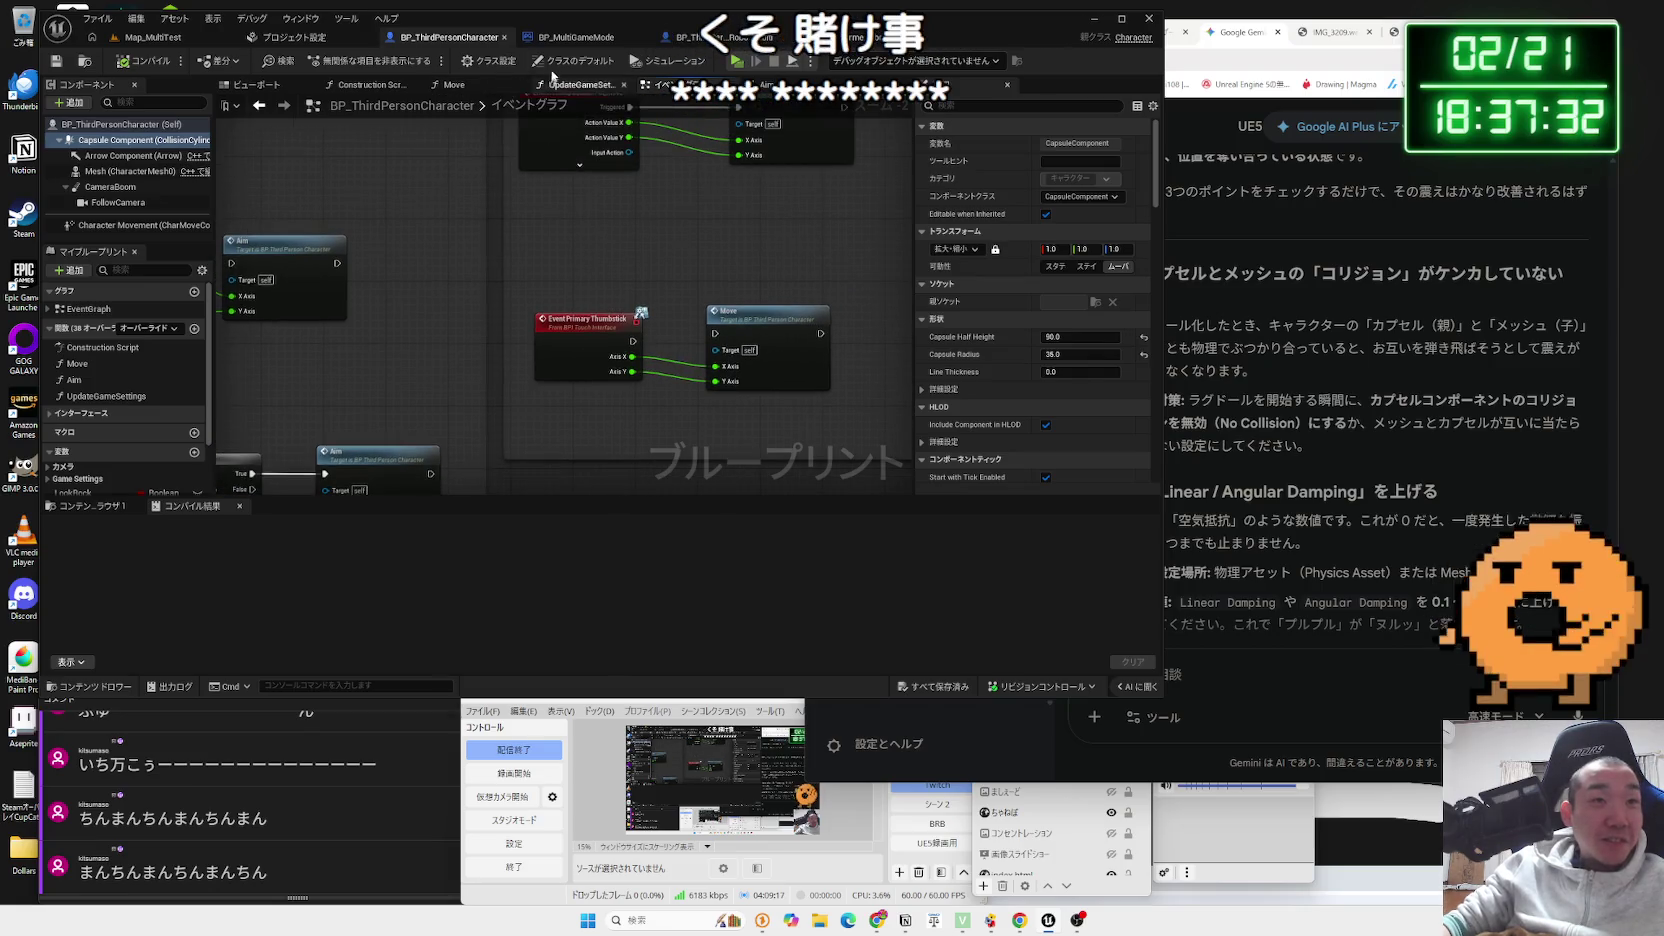
left_click(703, 40)
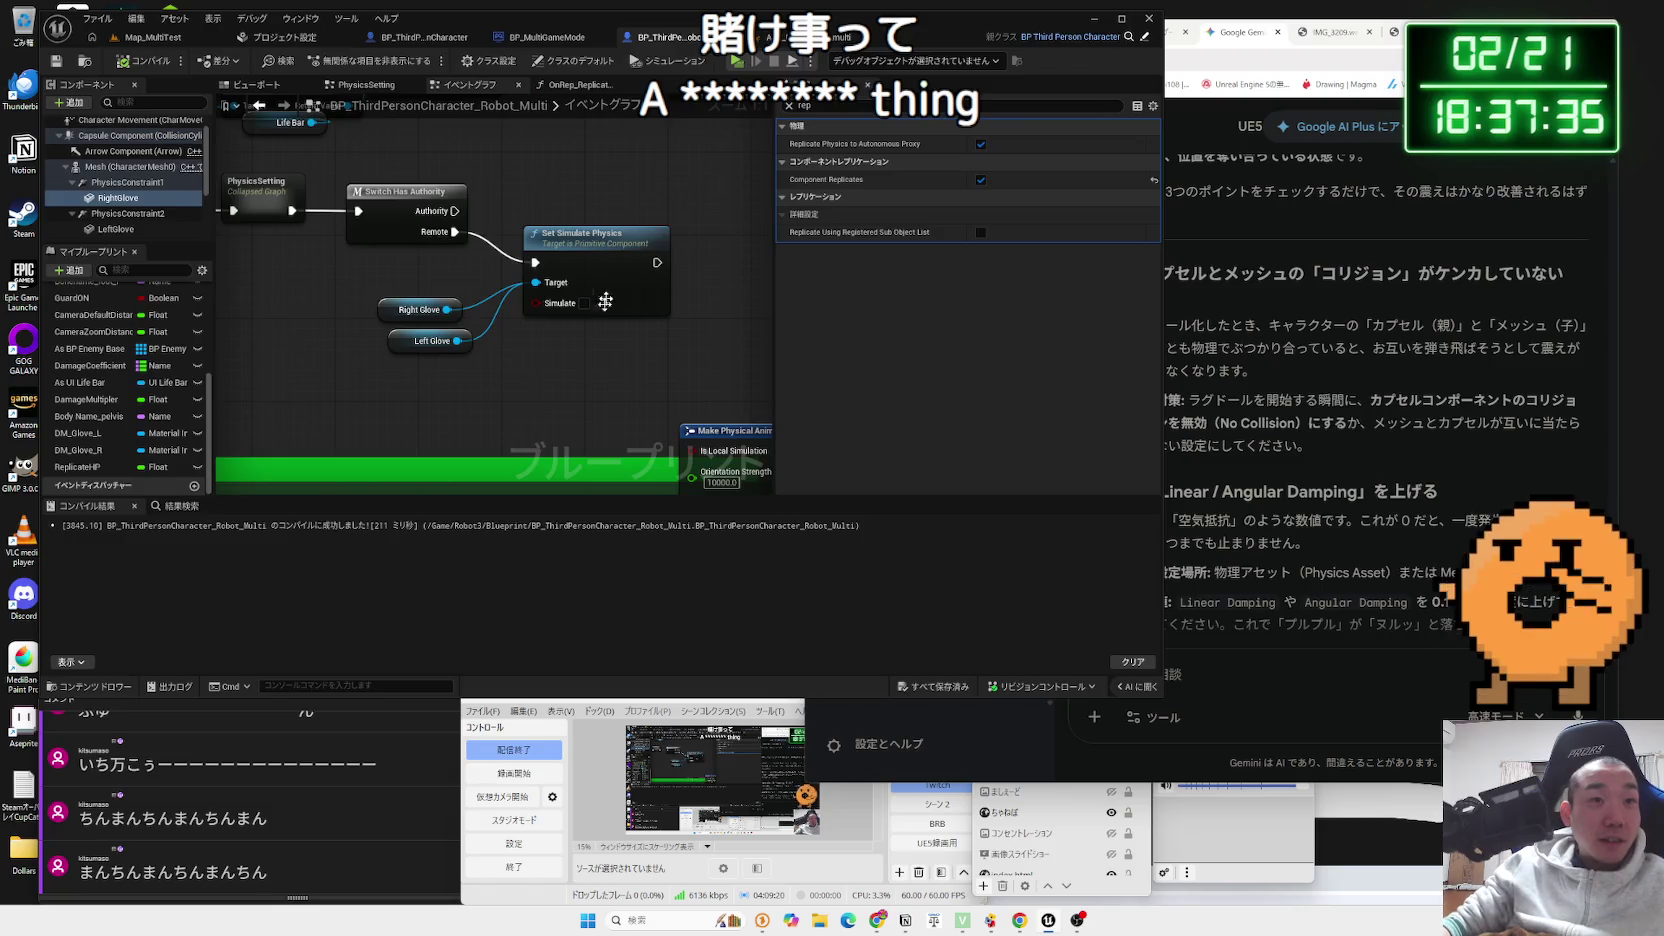
- Clear the Details filter and select the robot's Mesh component
scroll(584, 383, "down", 1)
left_click_drag(588, 204, 578, 236)
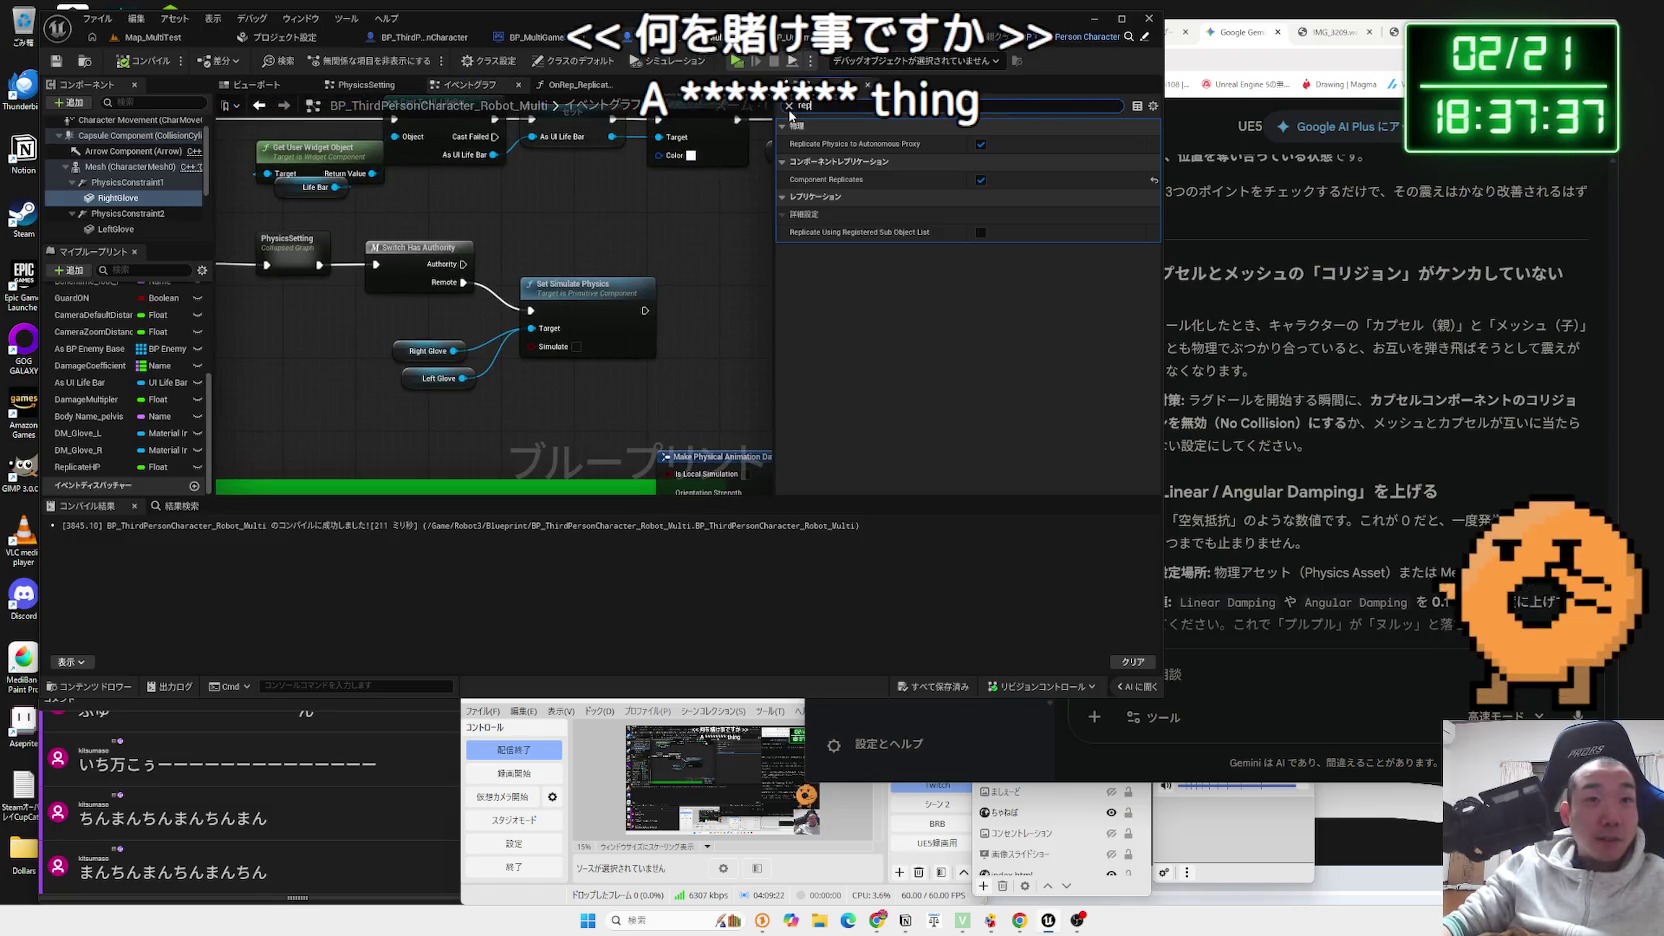
left_click(790, 105)
scroll(930, 419, "down", 6)
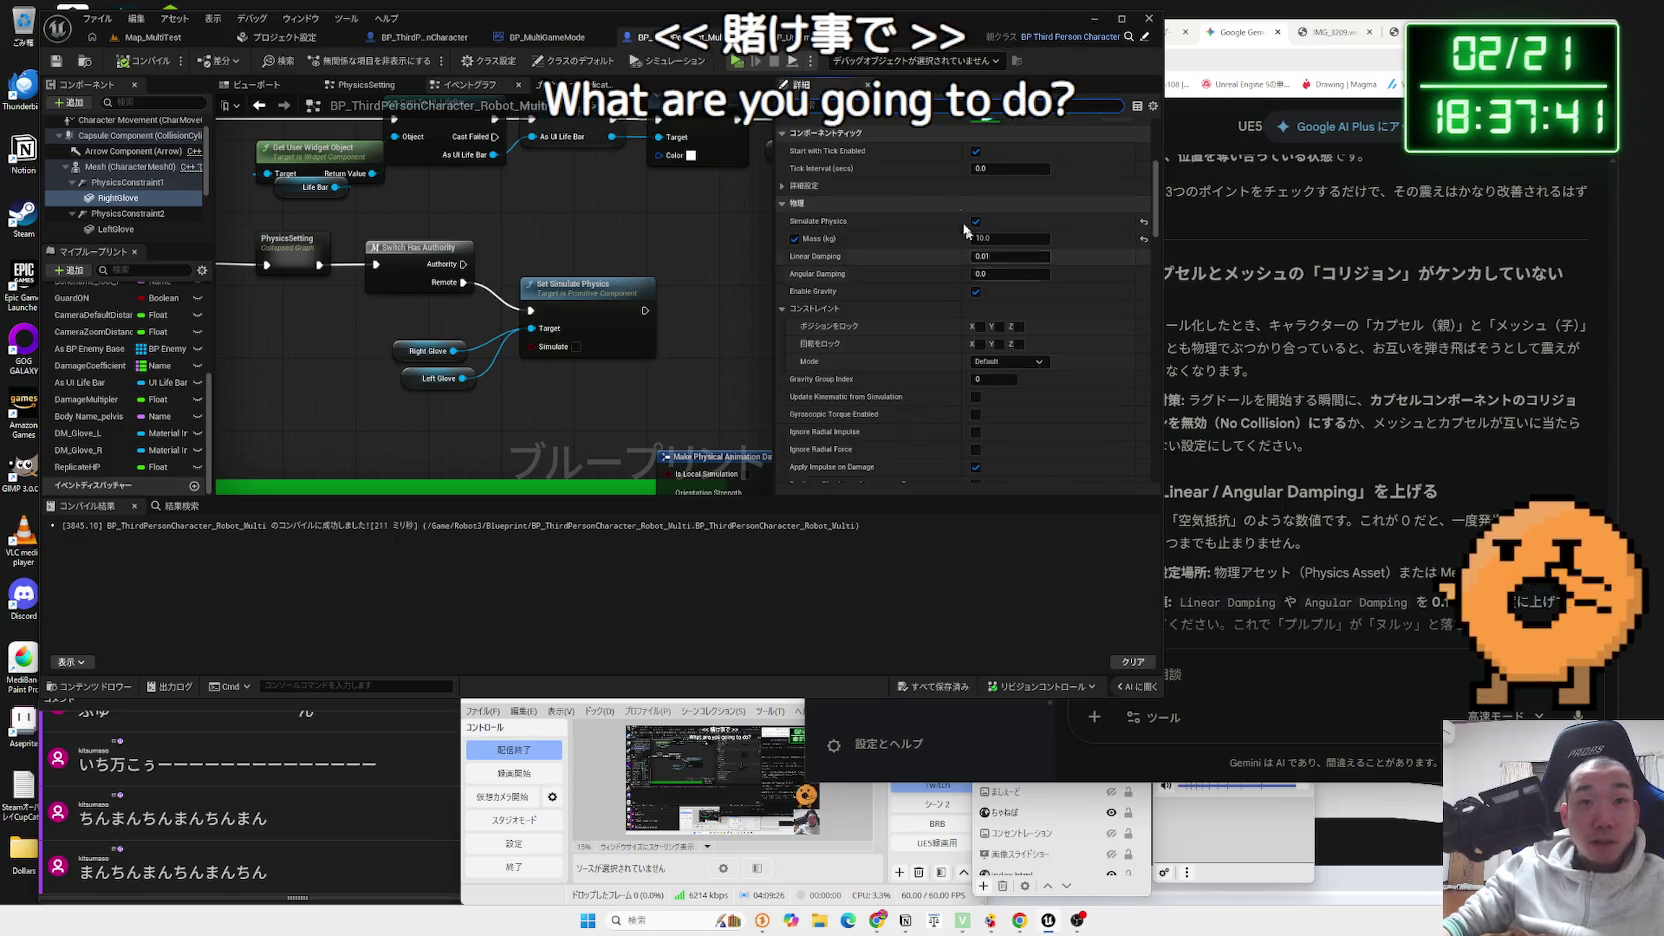
left_click(125, 166)
- Filter Details by 'replicate' to compare Mesh and Capsule Component, then show Class Defaults
left_click(869, 105)
type("replicate")
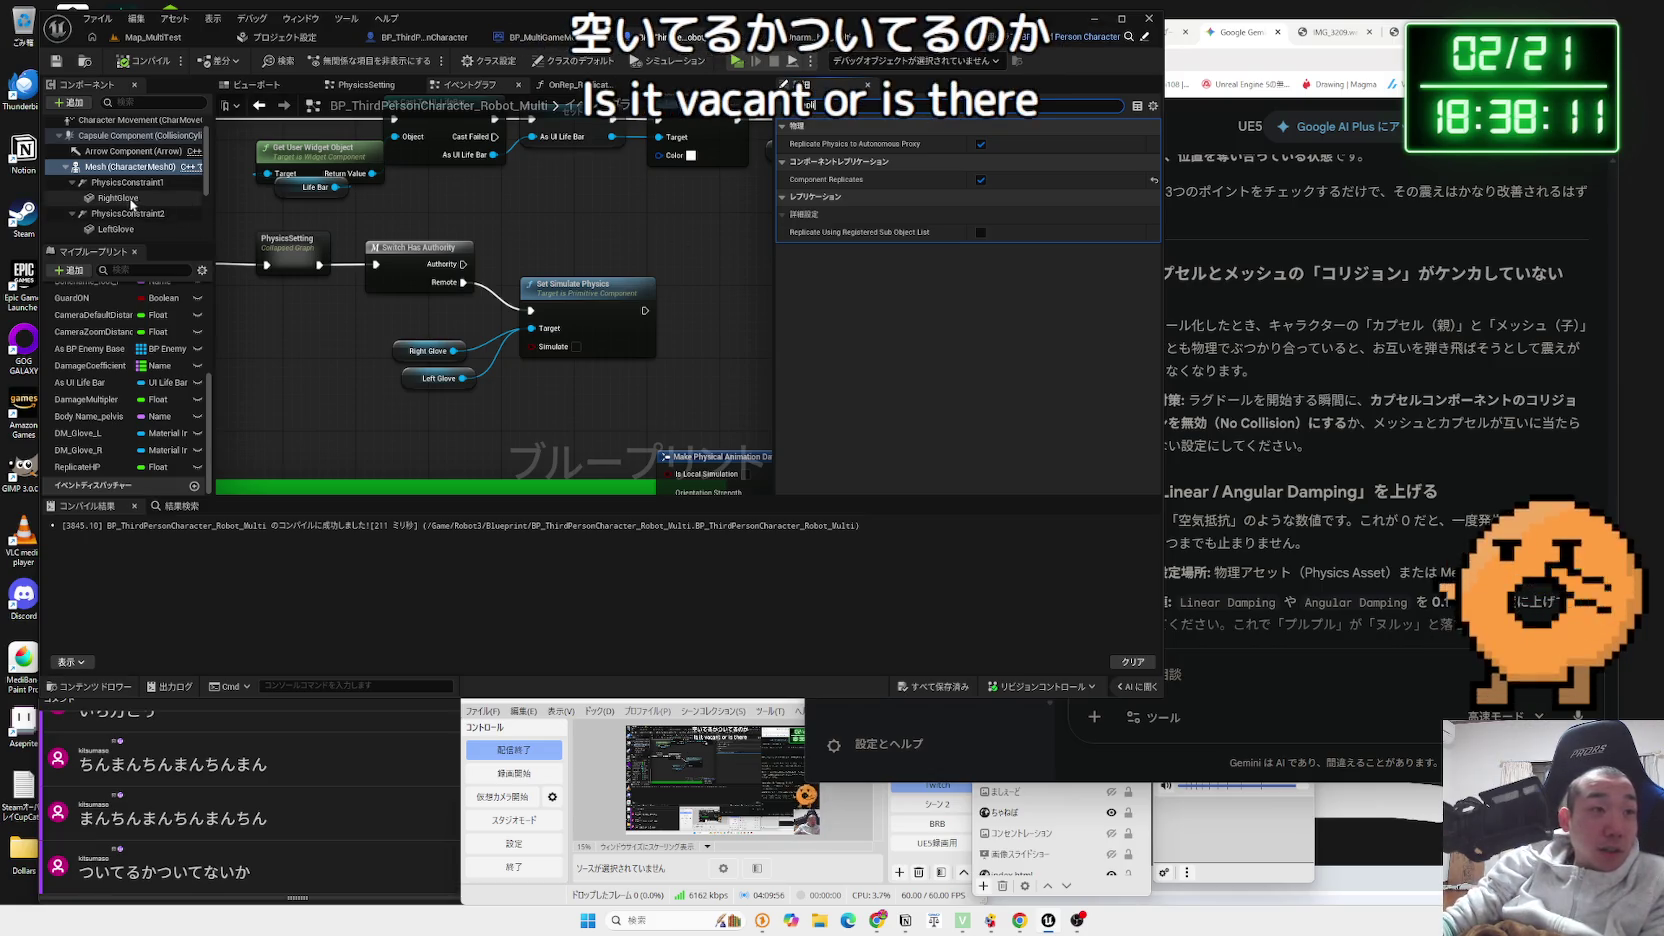
left_click(130, 135)
scroll(115, 130, "up", 1)
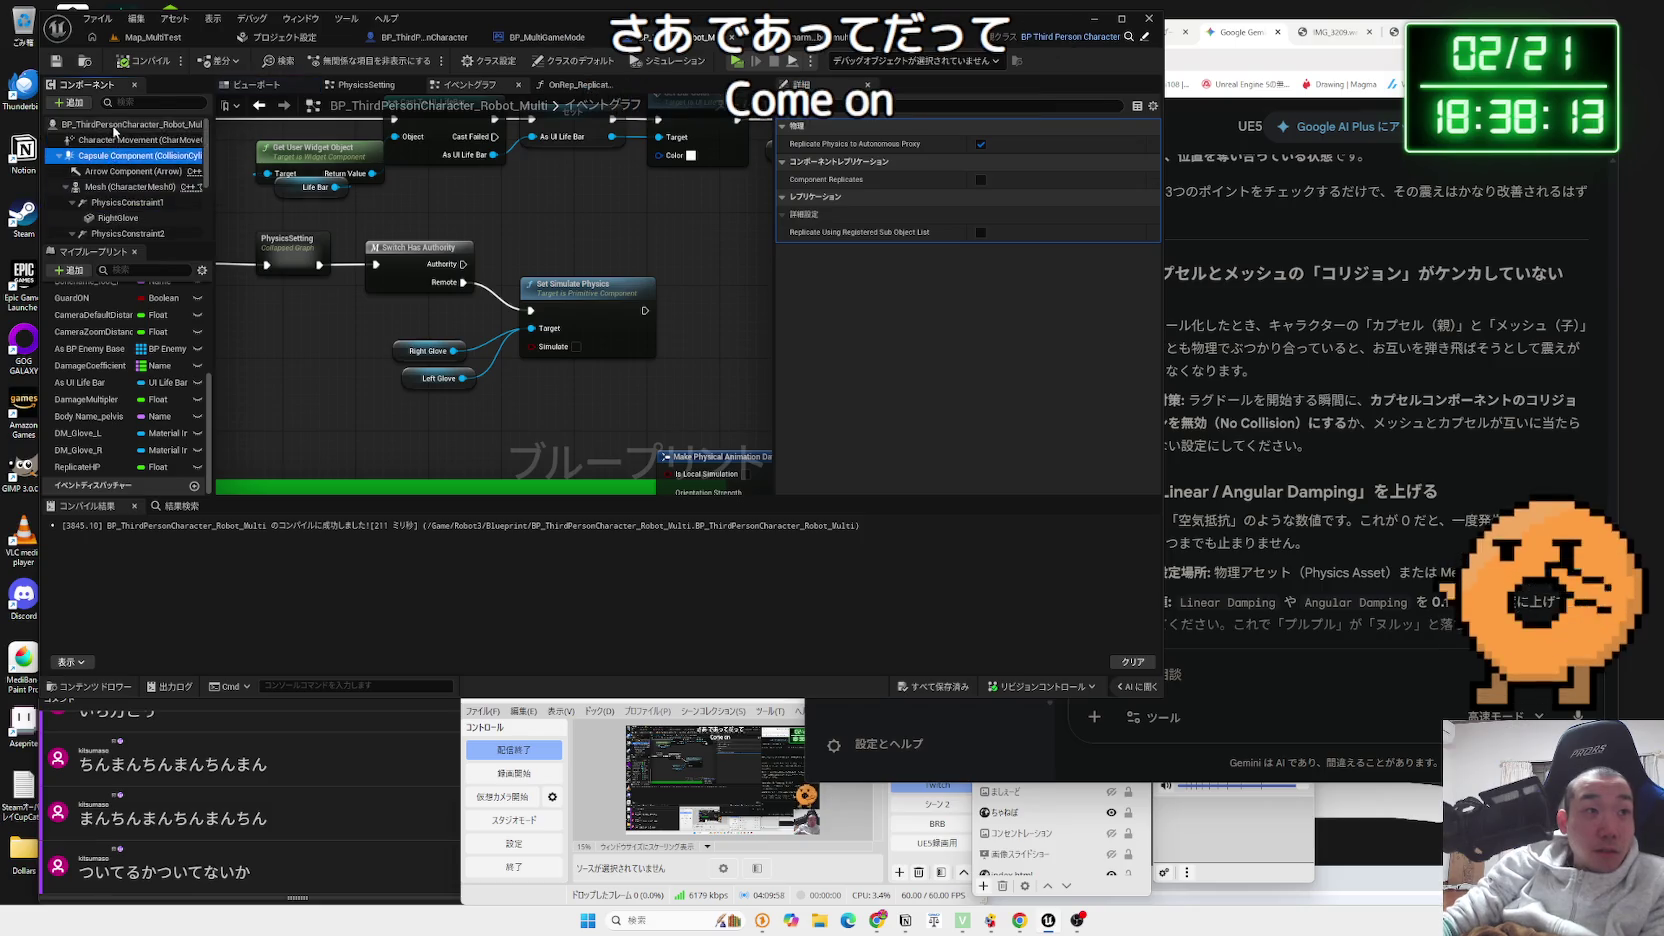
left_click(115, 124)
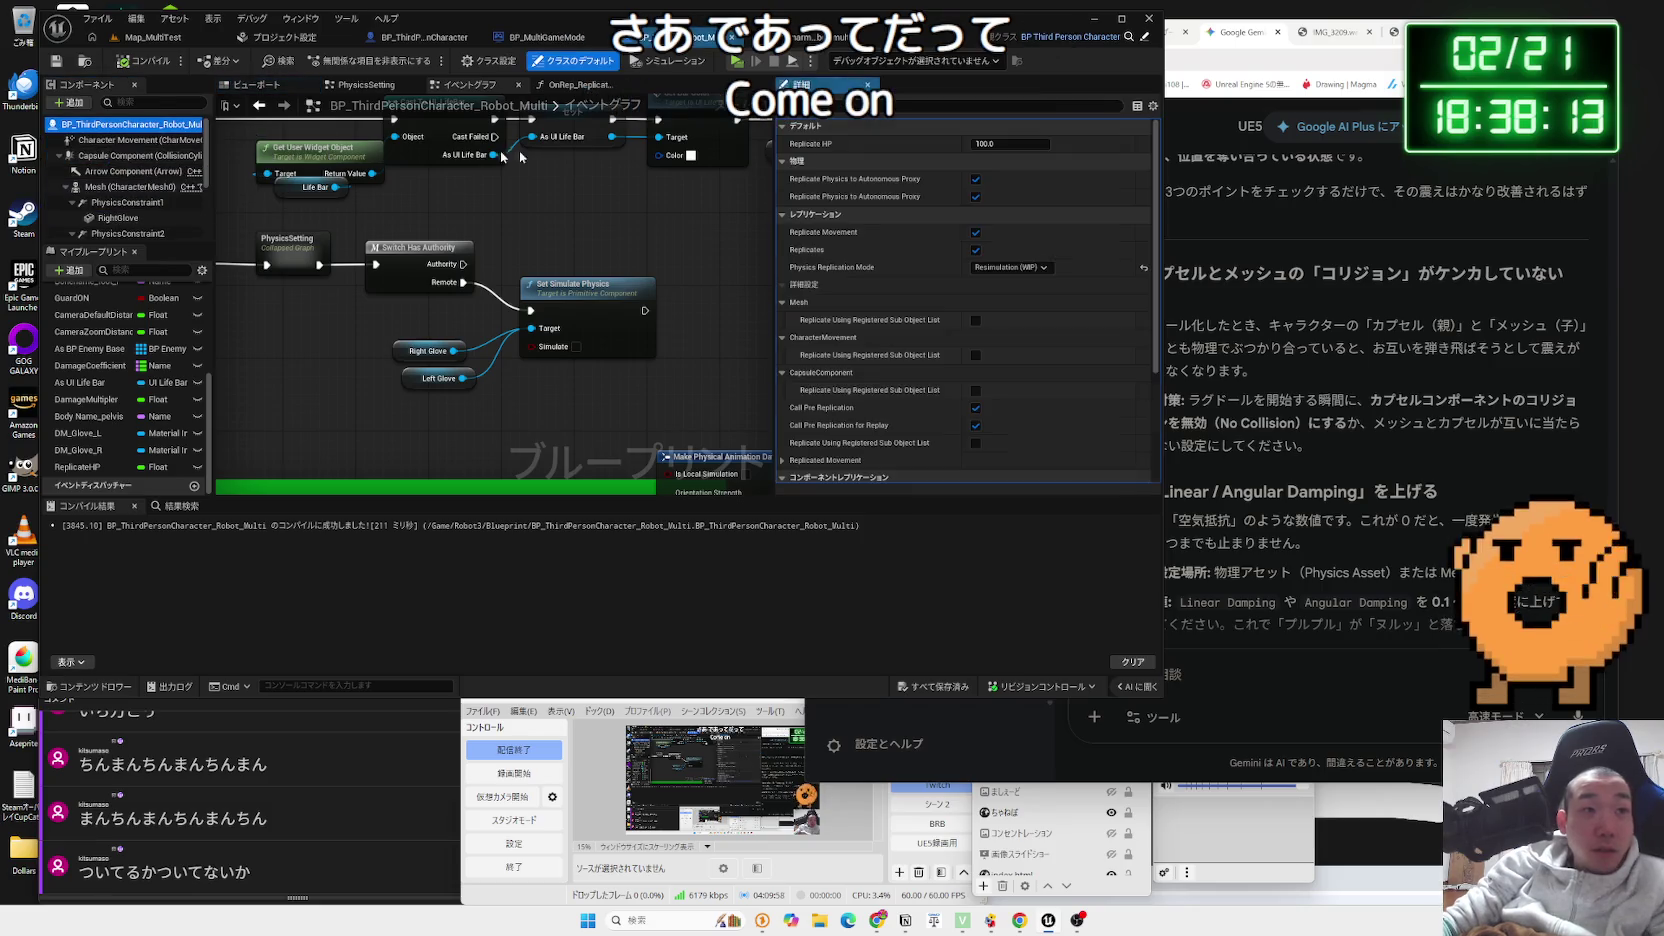
- Set Physics Replication Mode to Predictive Interpolation (WIP) and save the blueprint
left_click(1013, 267)
left_click(1010, 288)
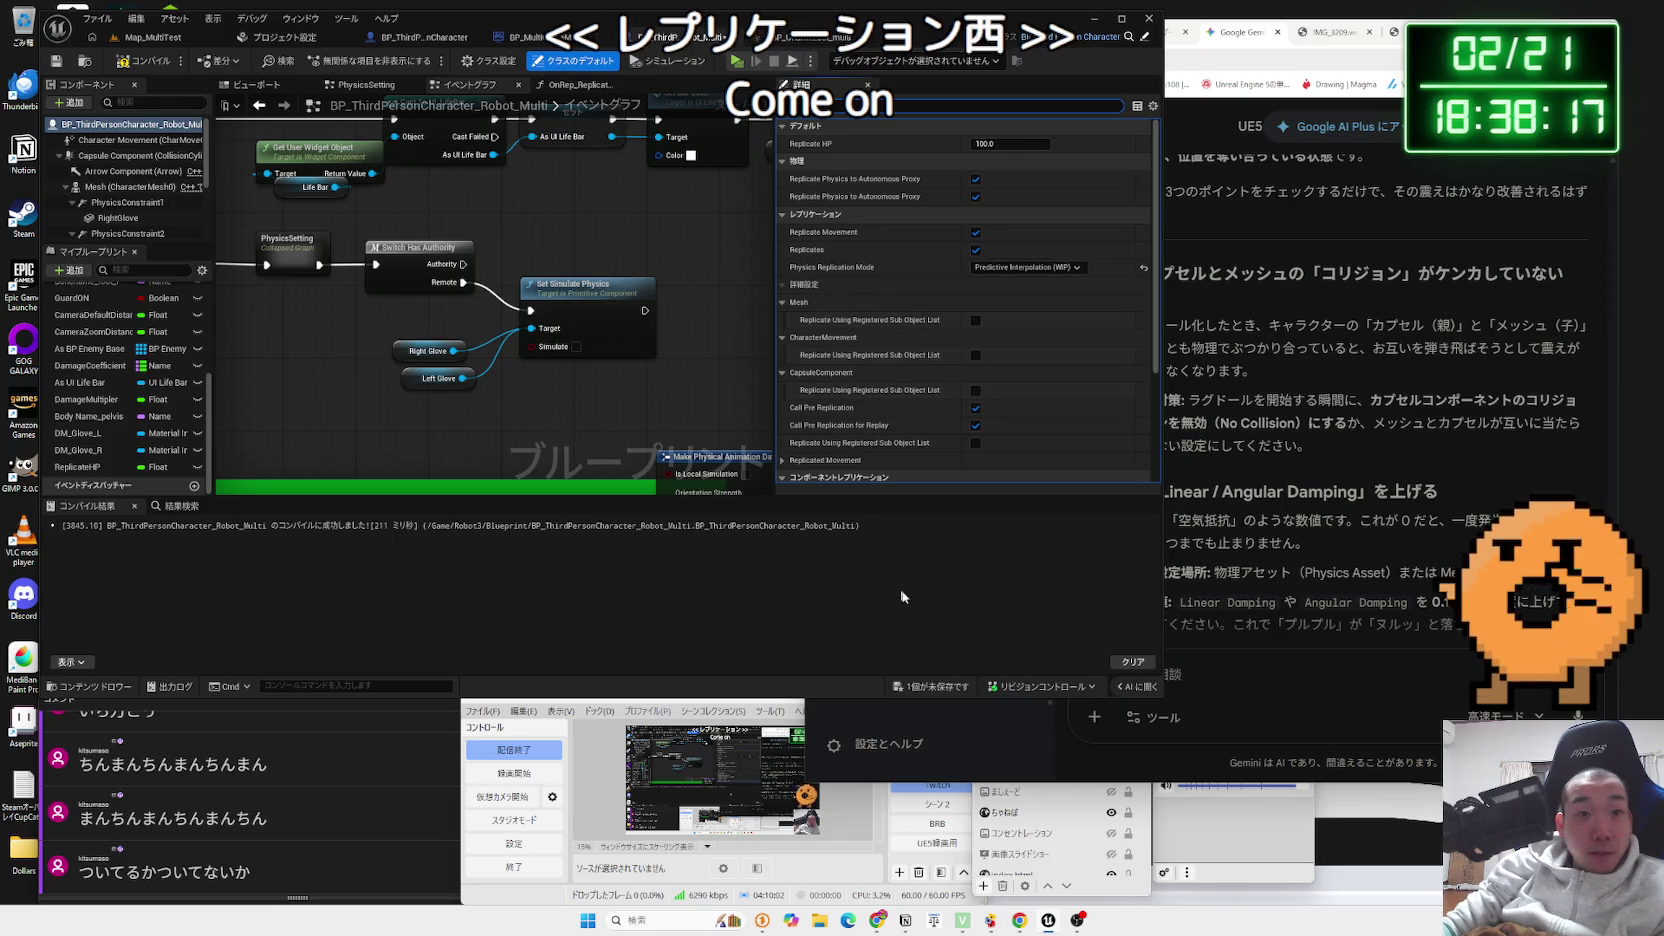
left_click(930, 686)
left_click(918, 605)
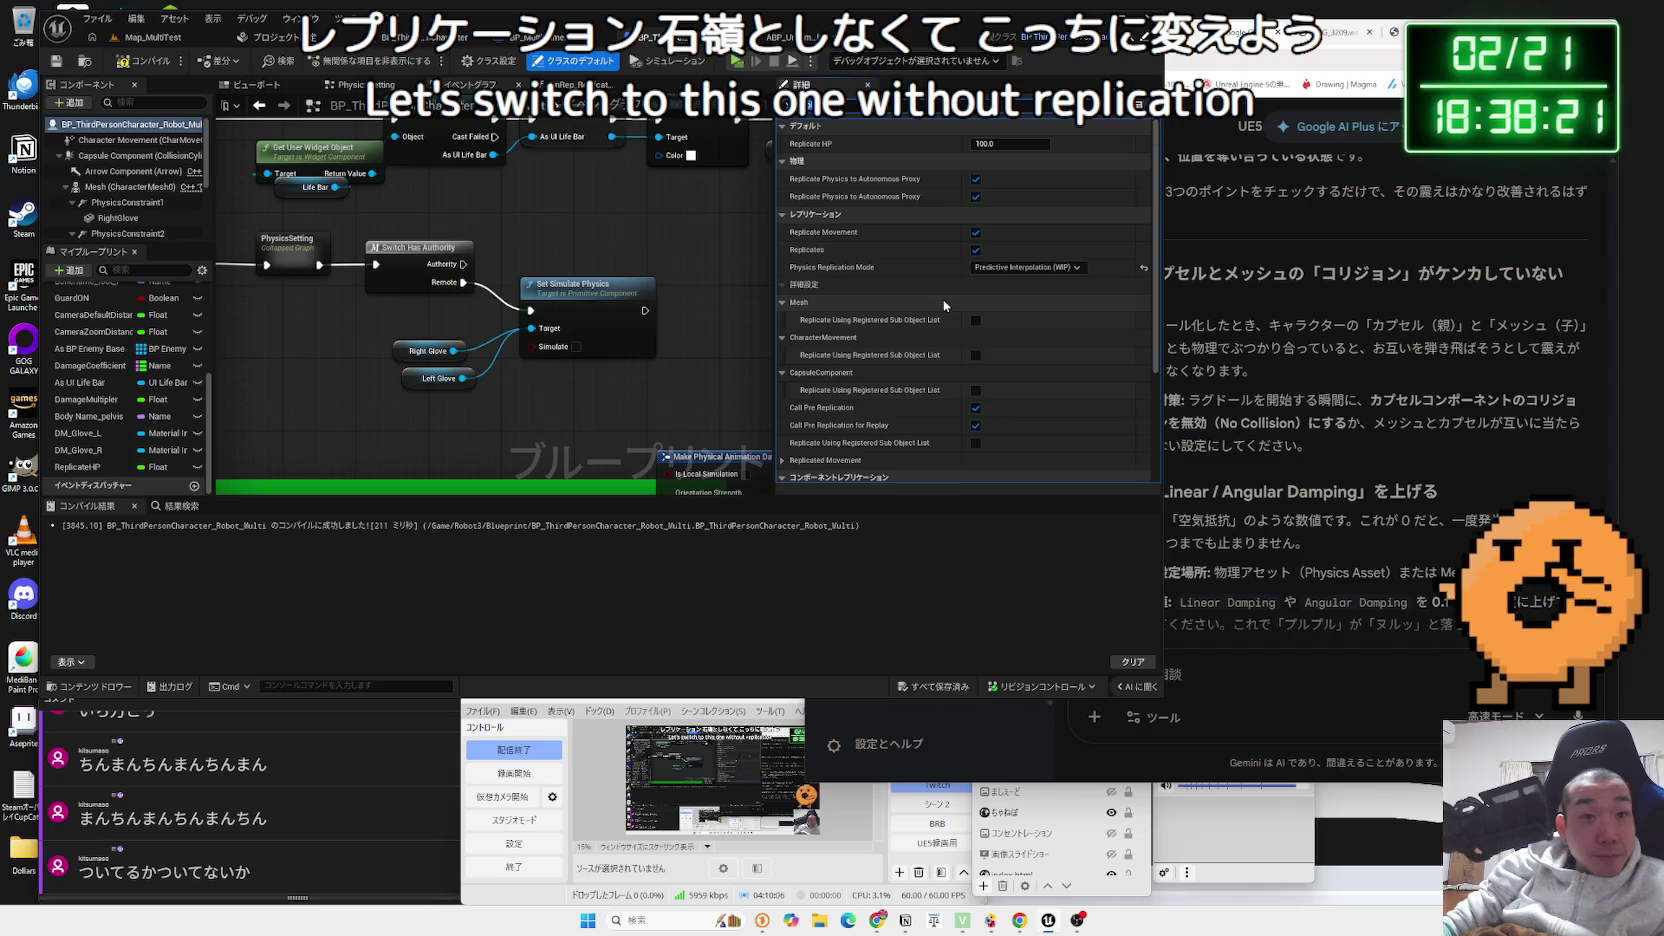
- Review the Replicated Movement settings, then return to the Map_MultiTest level
scroll(942, 305, "down", 3)
left_click(810, 357)
scroll(810, 355, "down", 1)
left_click(783, 297)
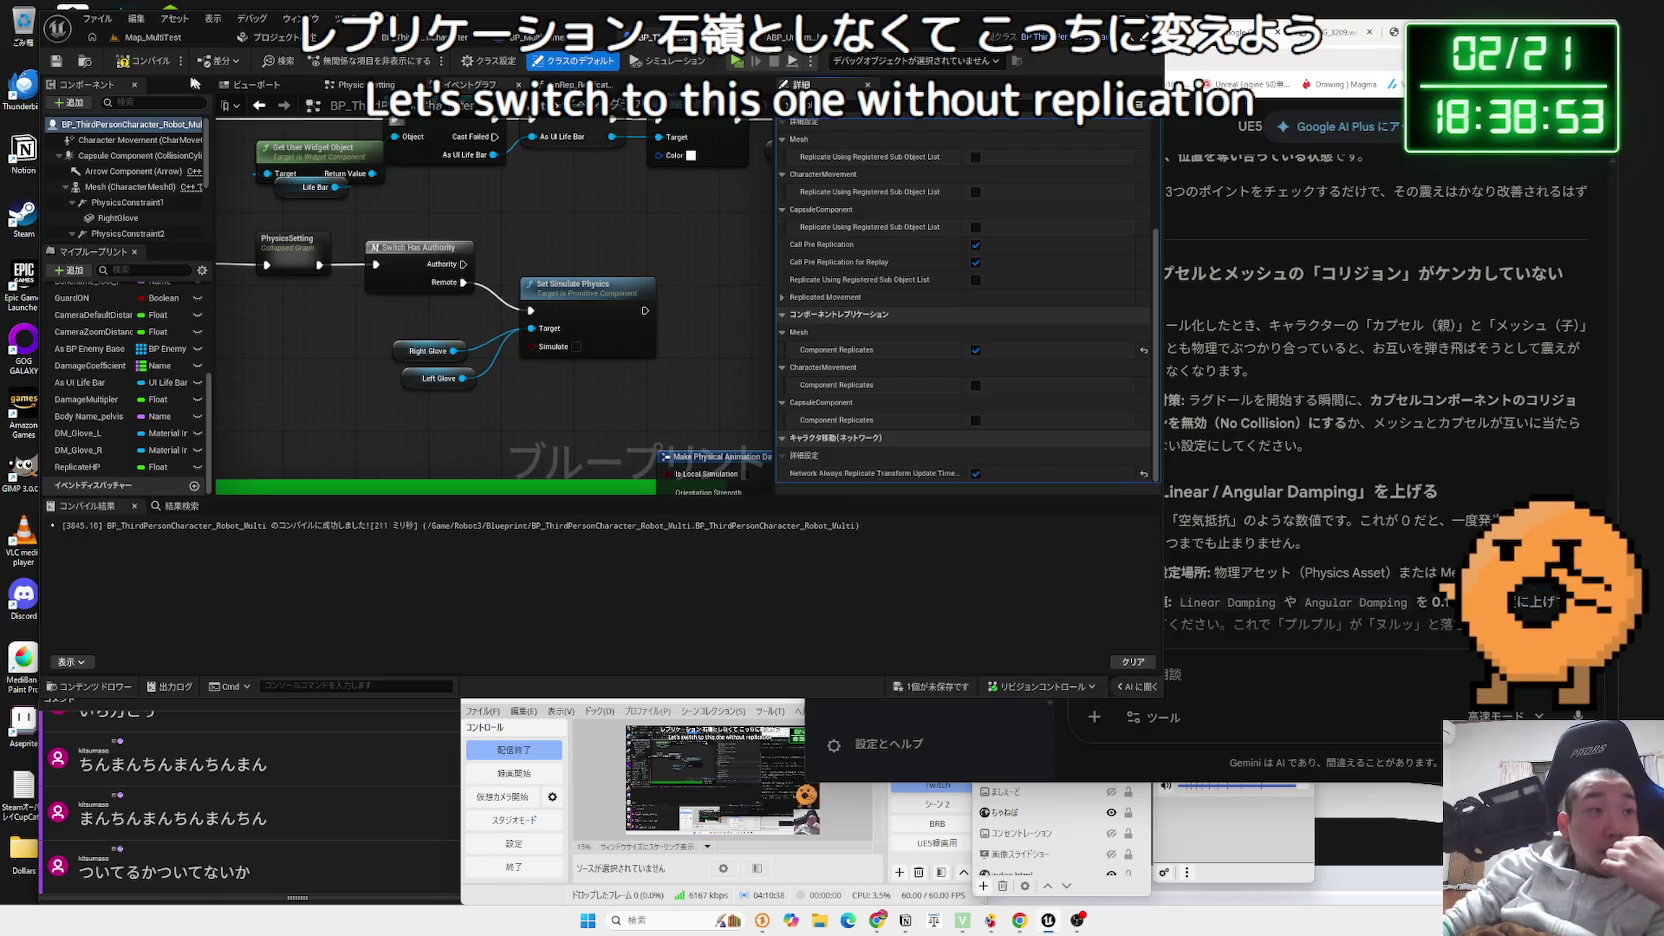
left_click(150, 40)
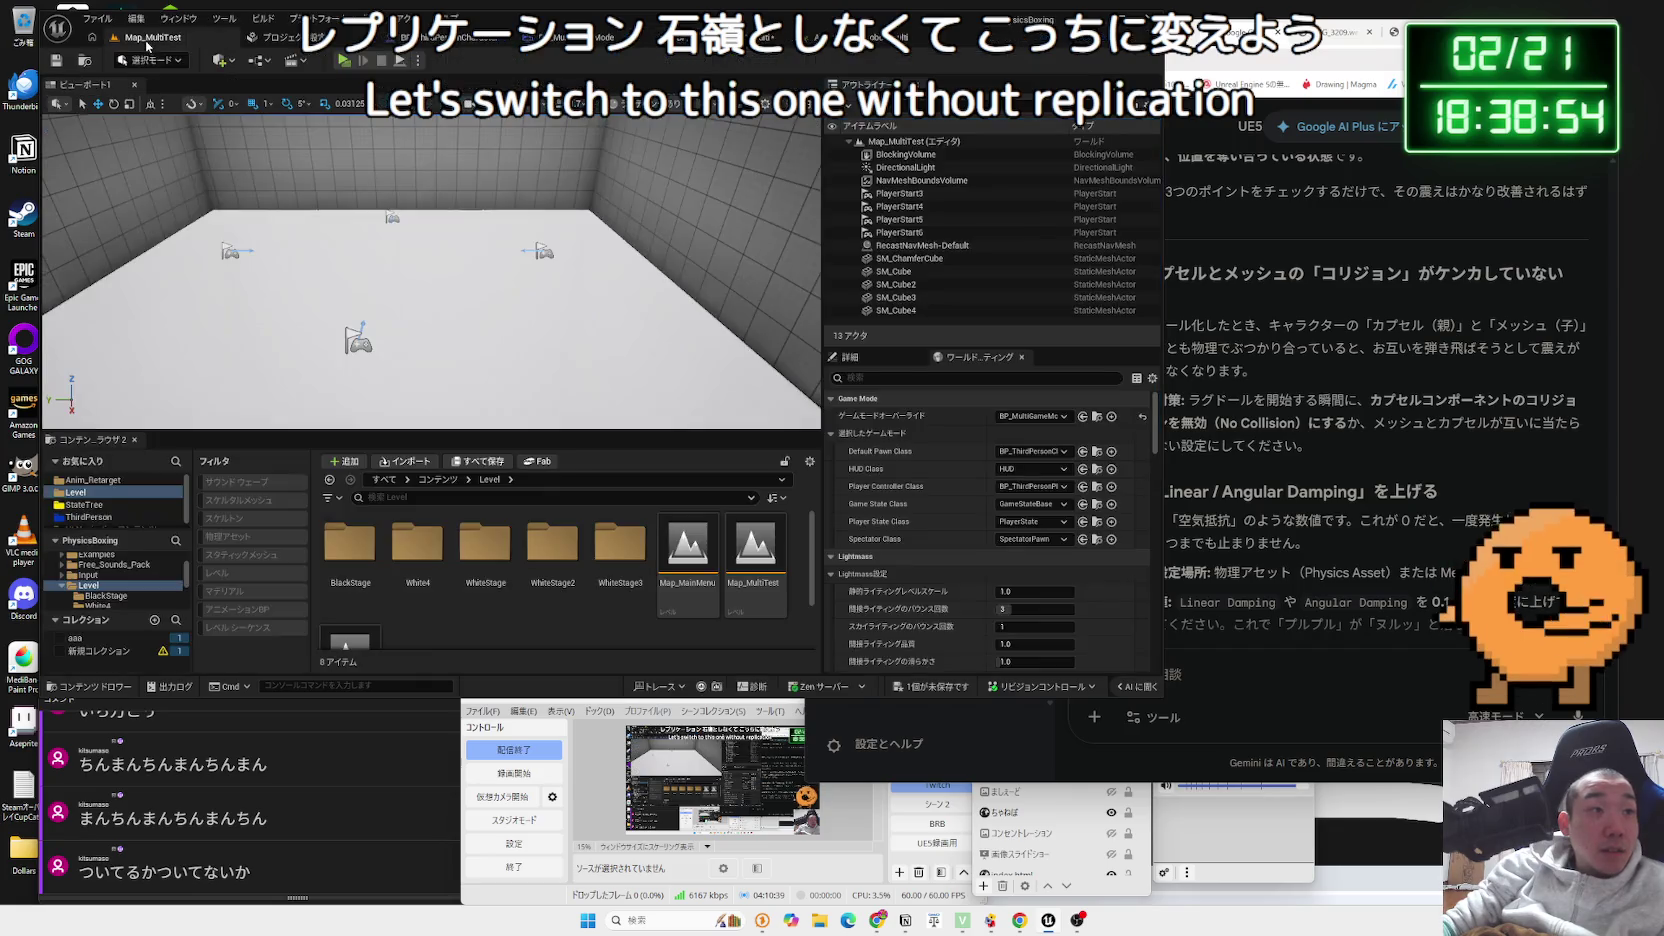
left_click(345, 62)
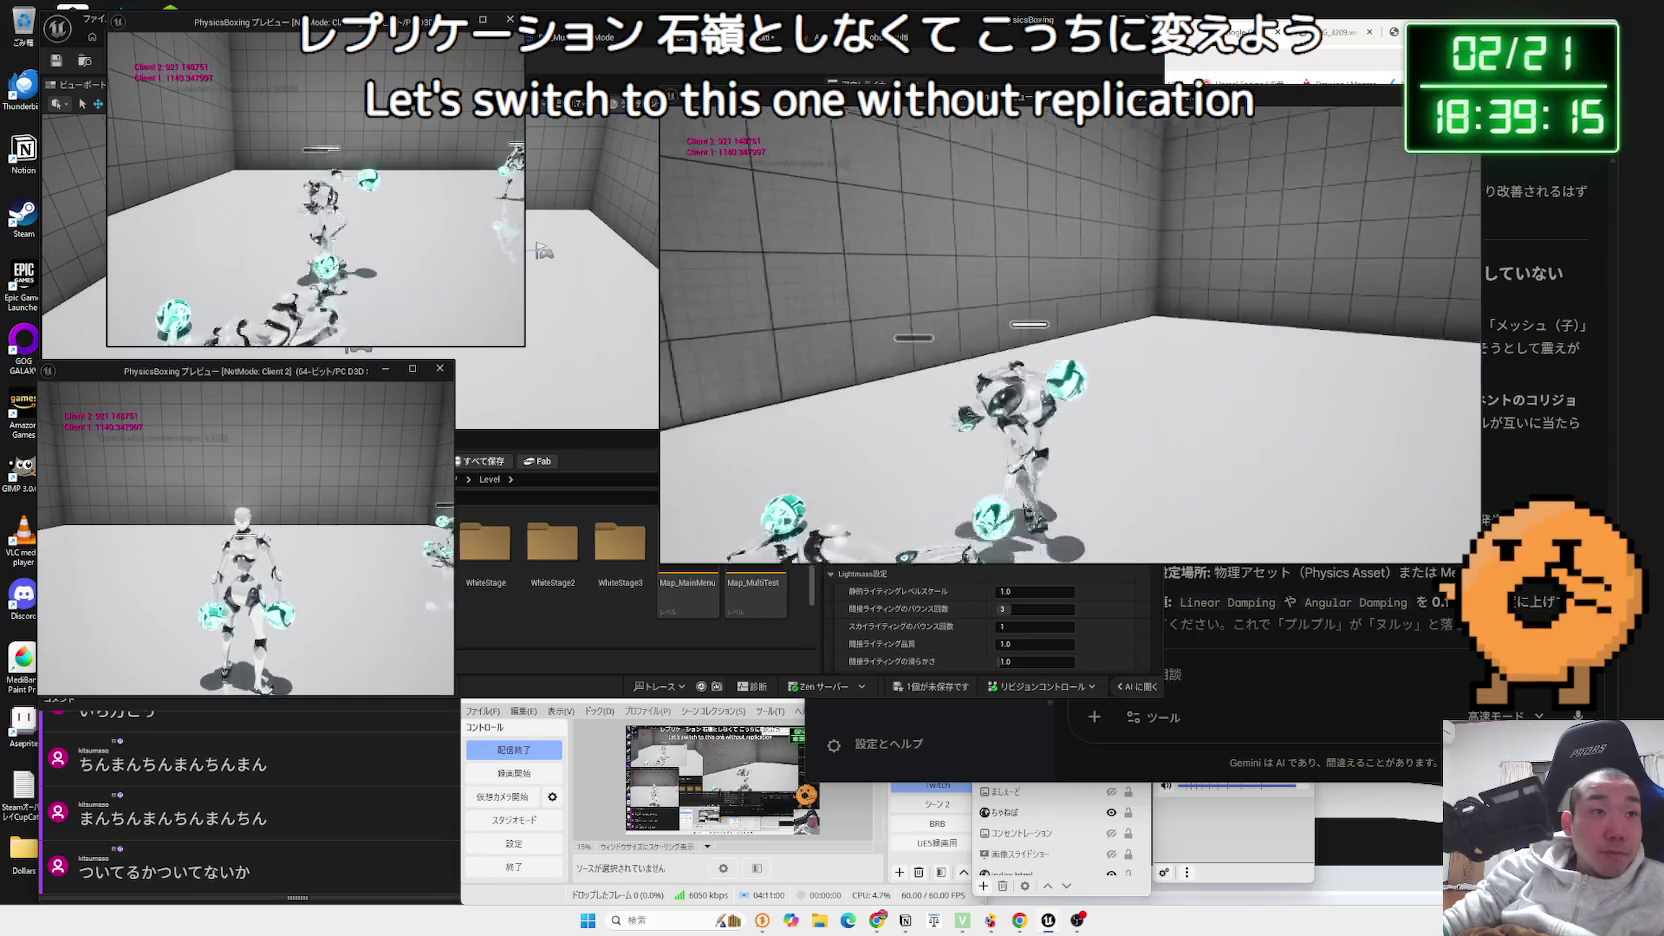
key("alt+Tab")
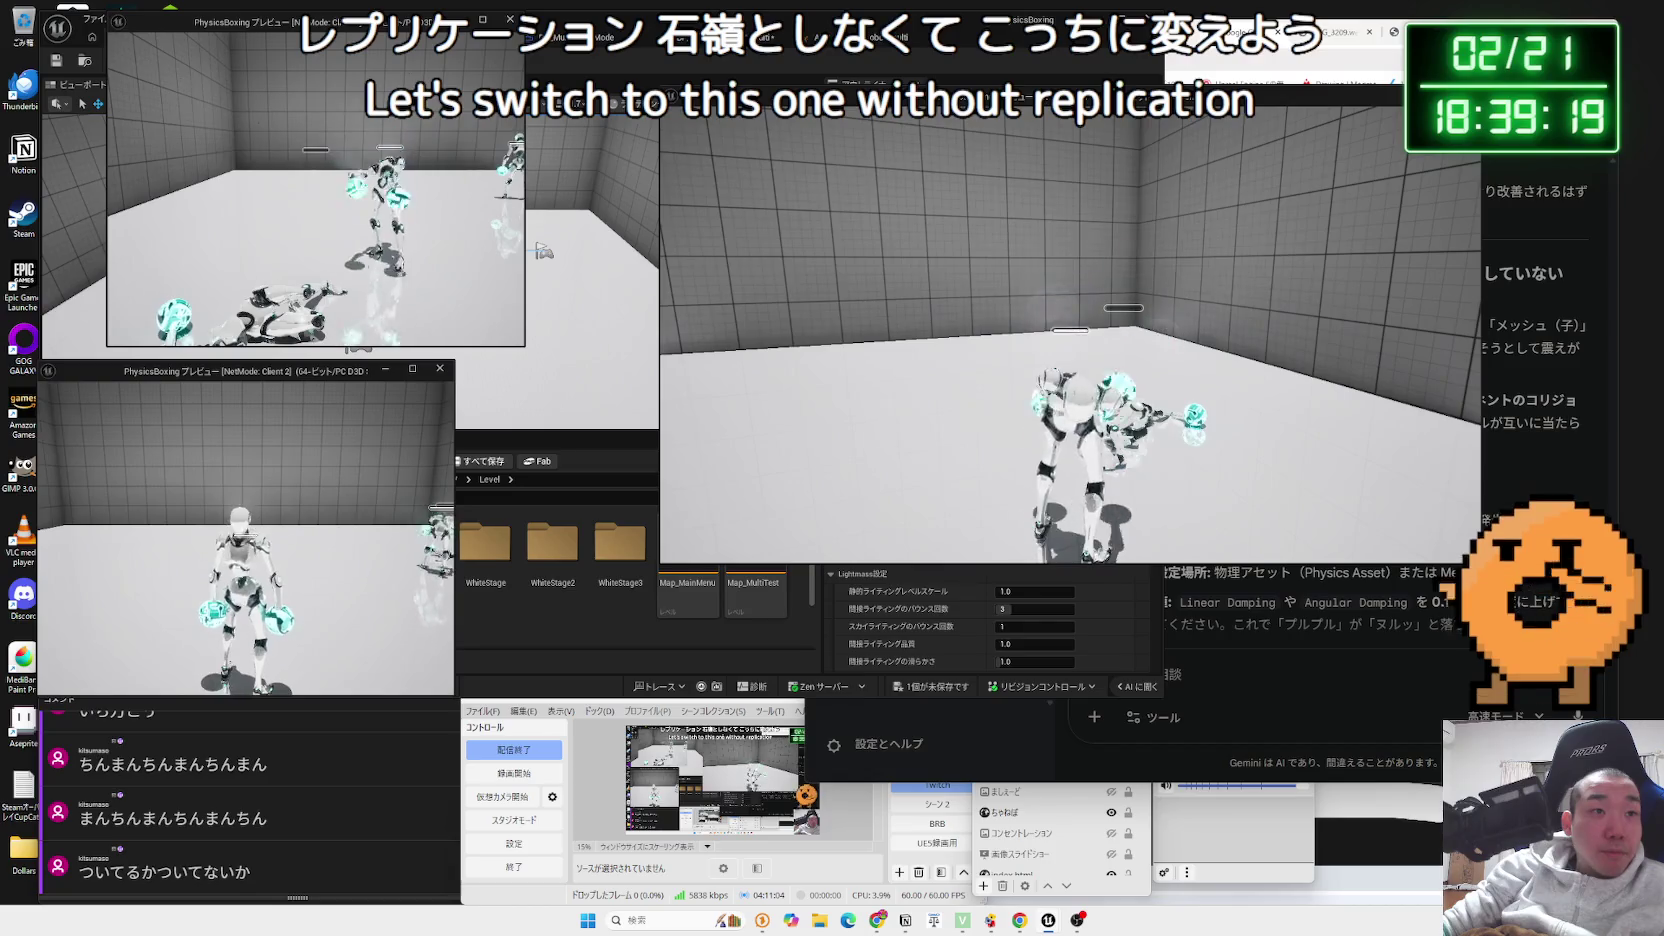
key("alt+Tab")
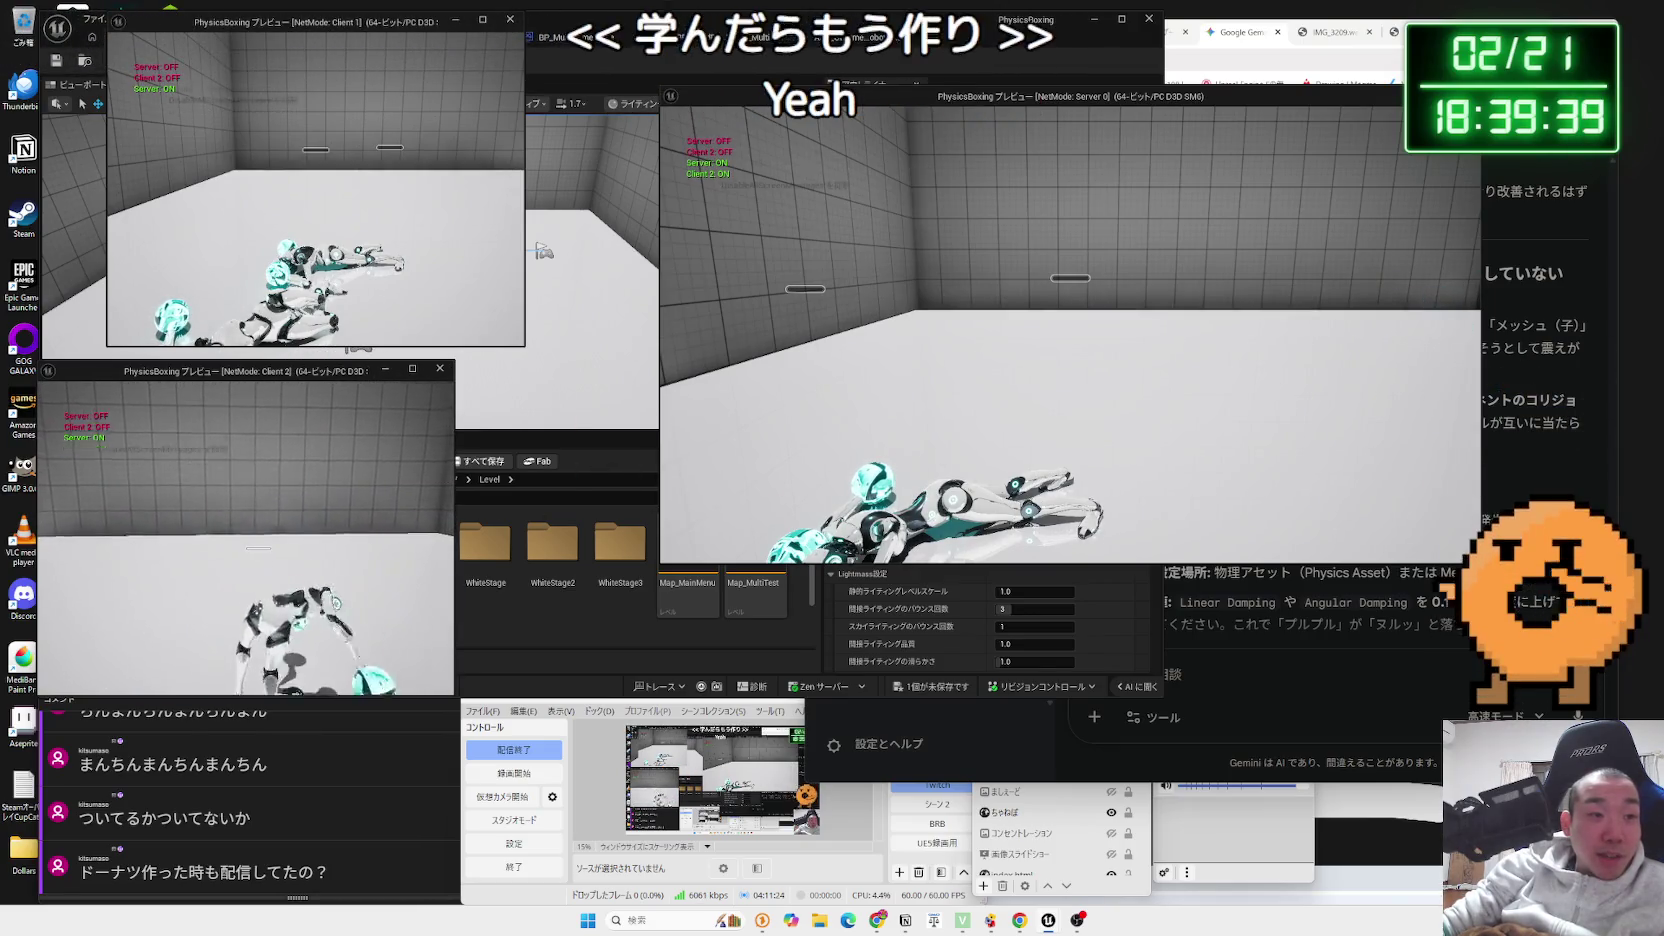
key("Escape")
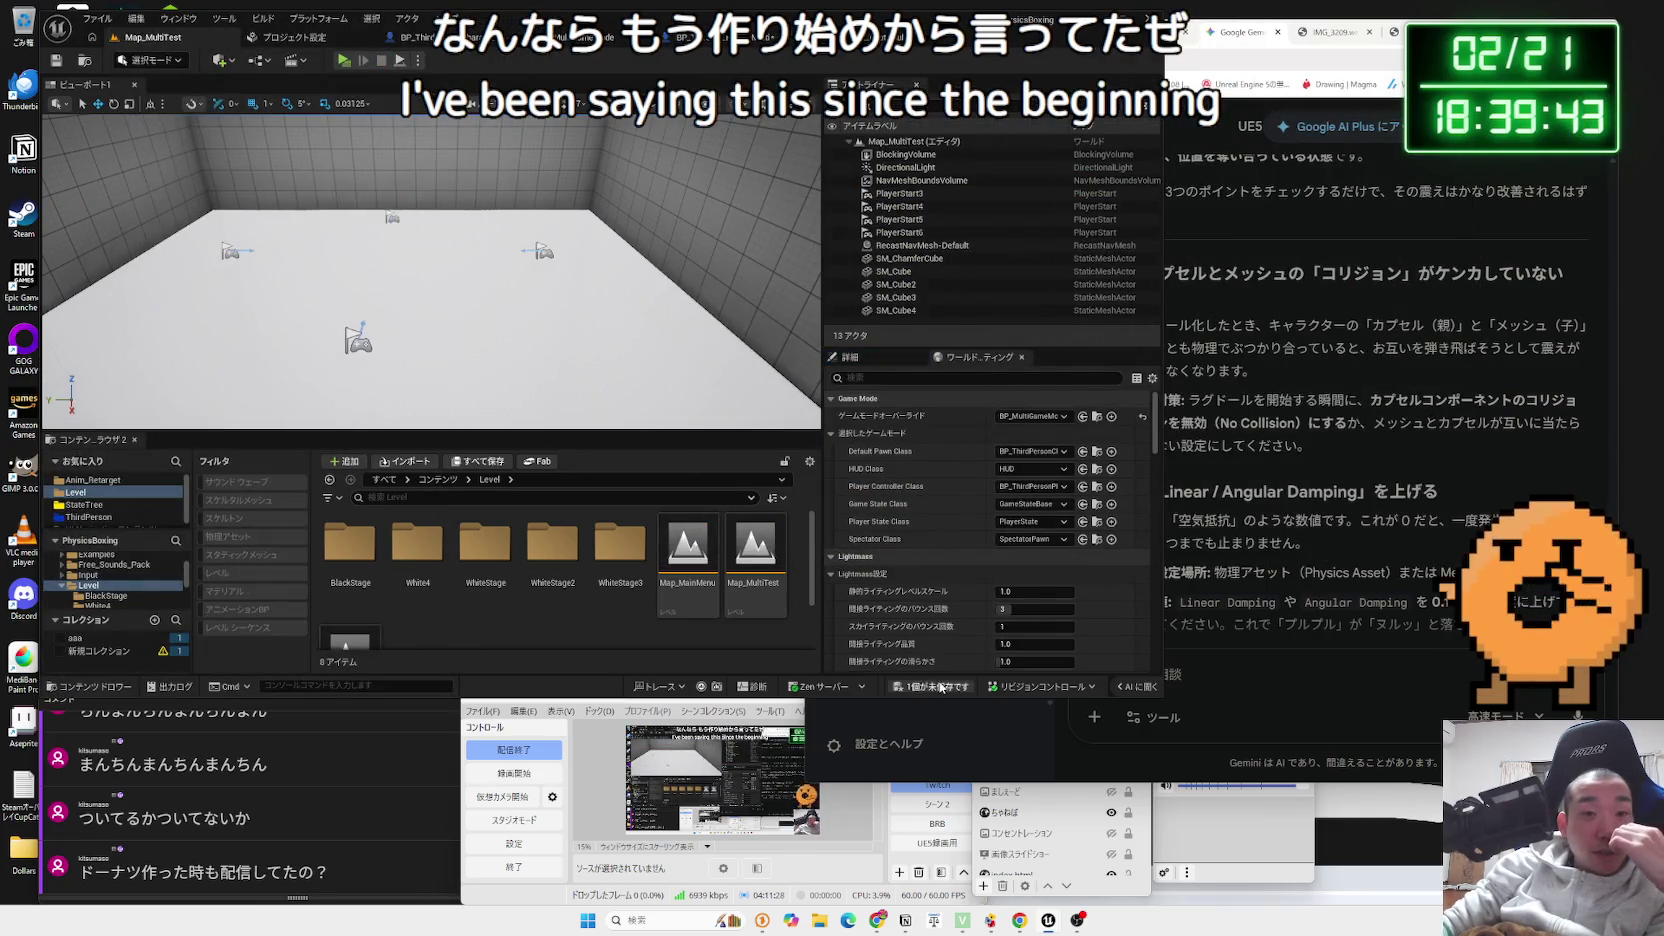
- Save the unsaved asset and check RightGlove's replication settings in the robot character blueprint
left_click(940, 688)
left_click(921, 607)
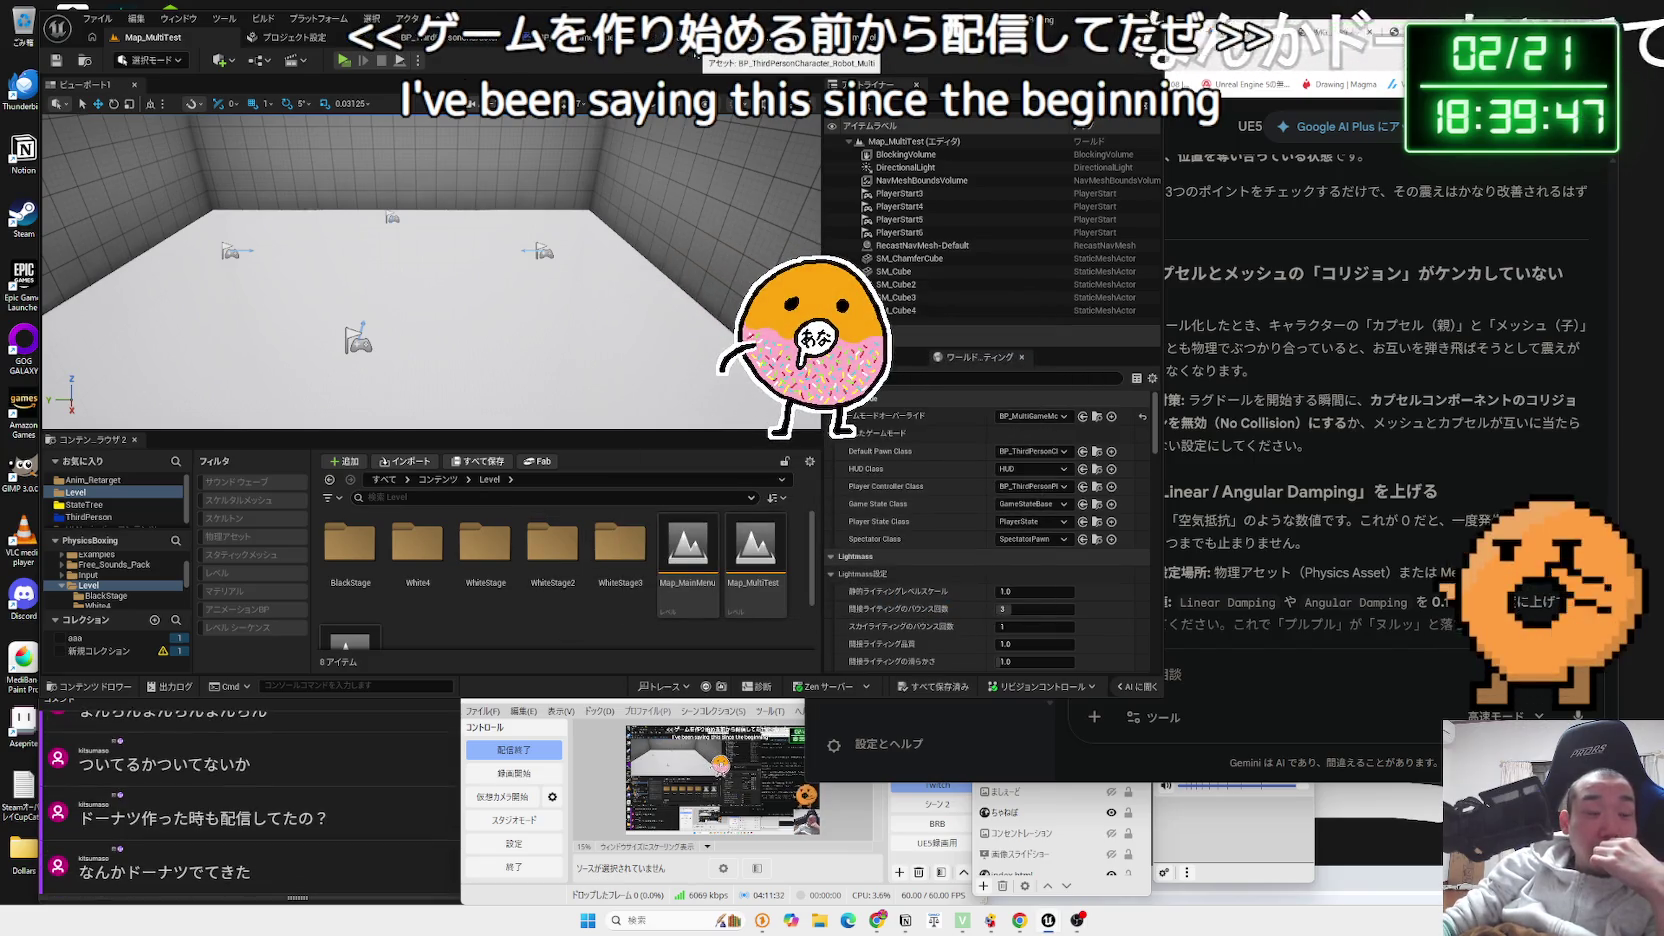
left_click(696, 54)
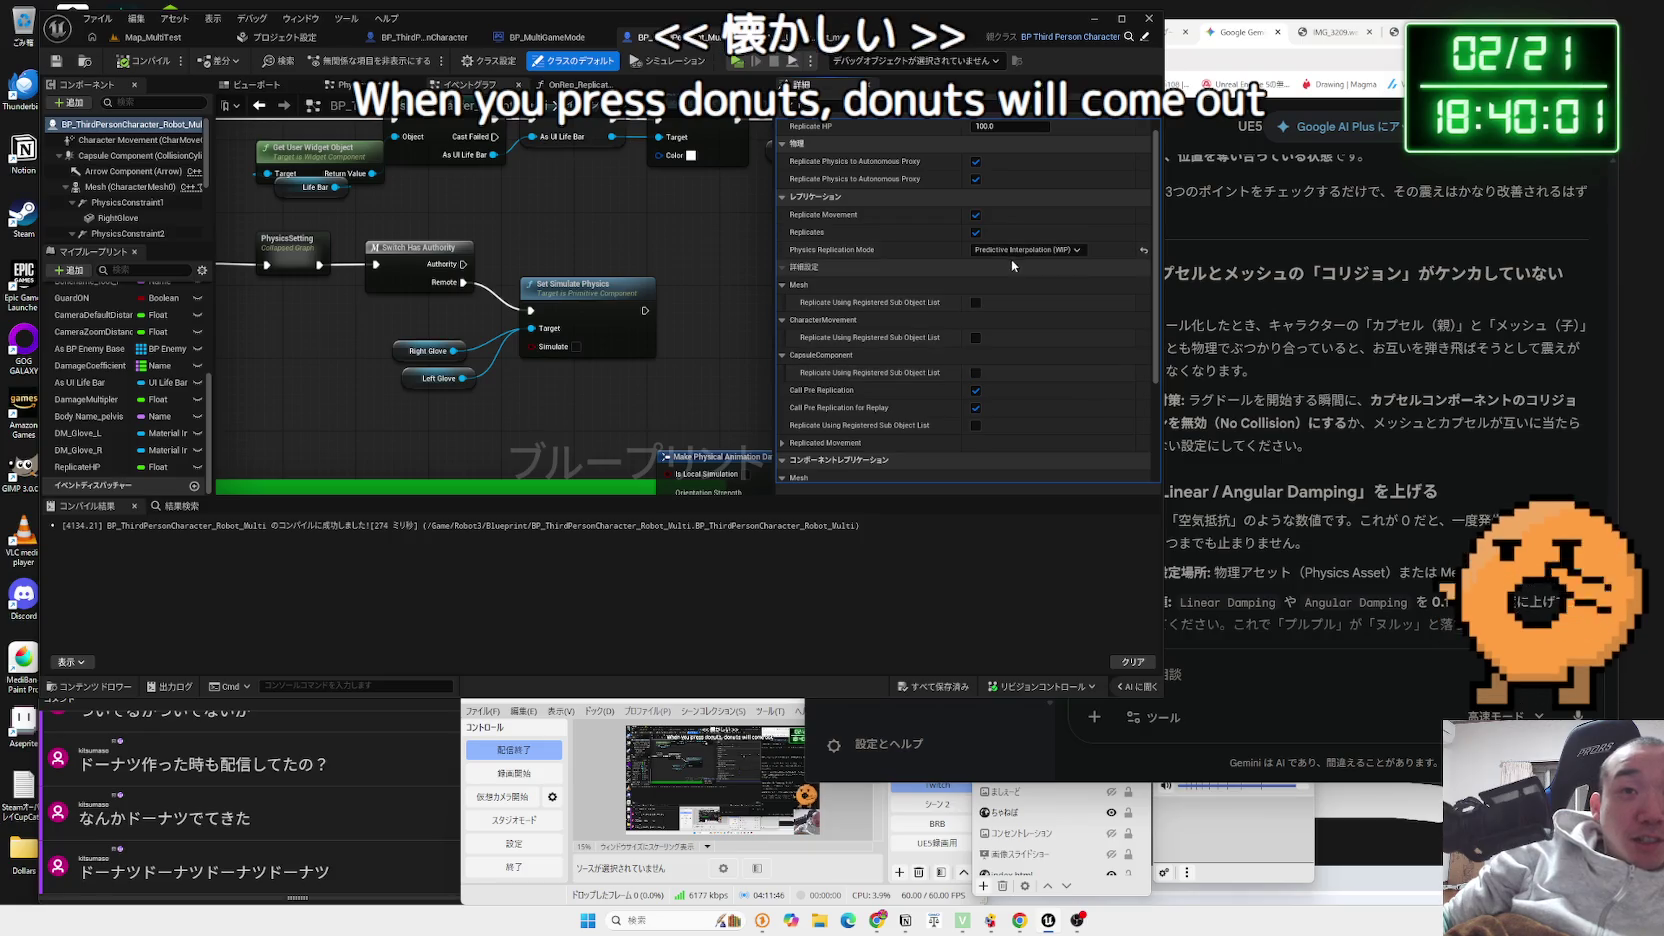
left_click(1014, 255)
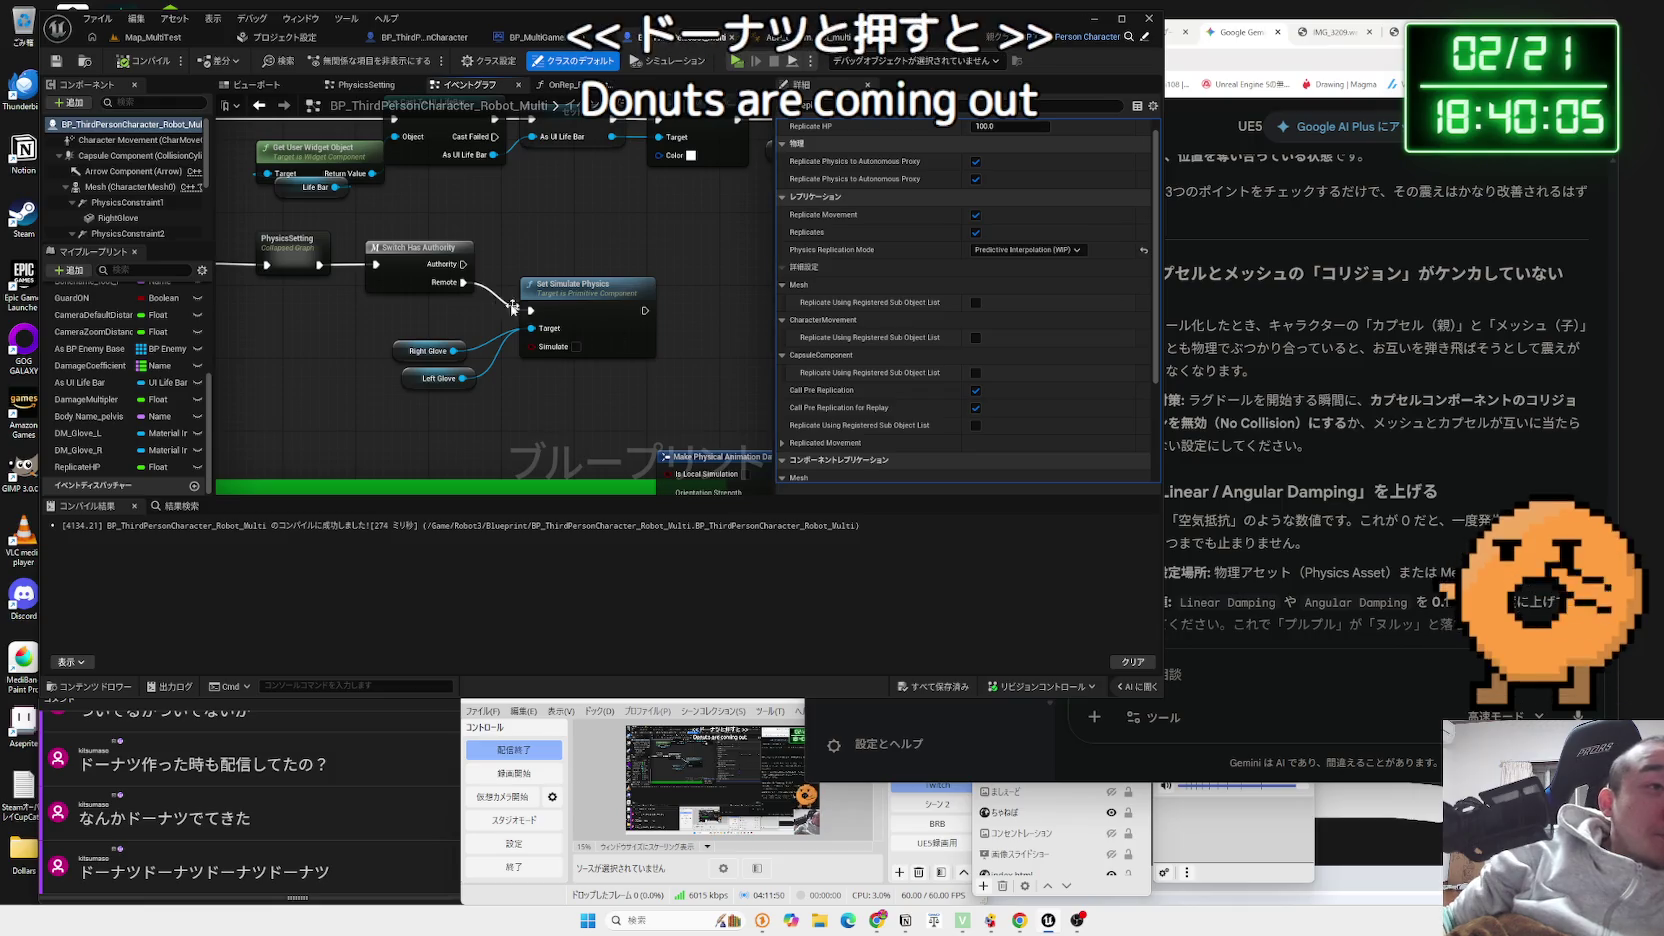
left_click(118, 217)
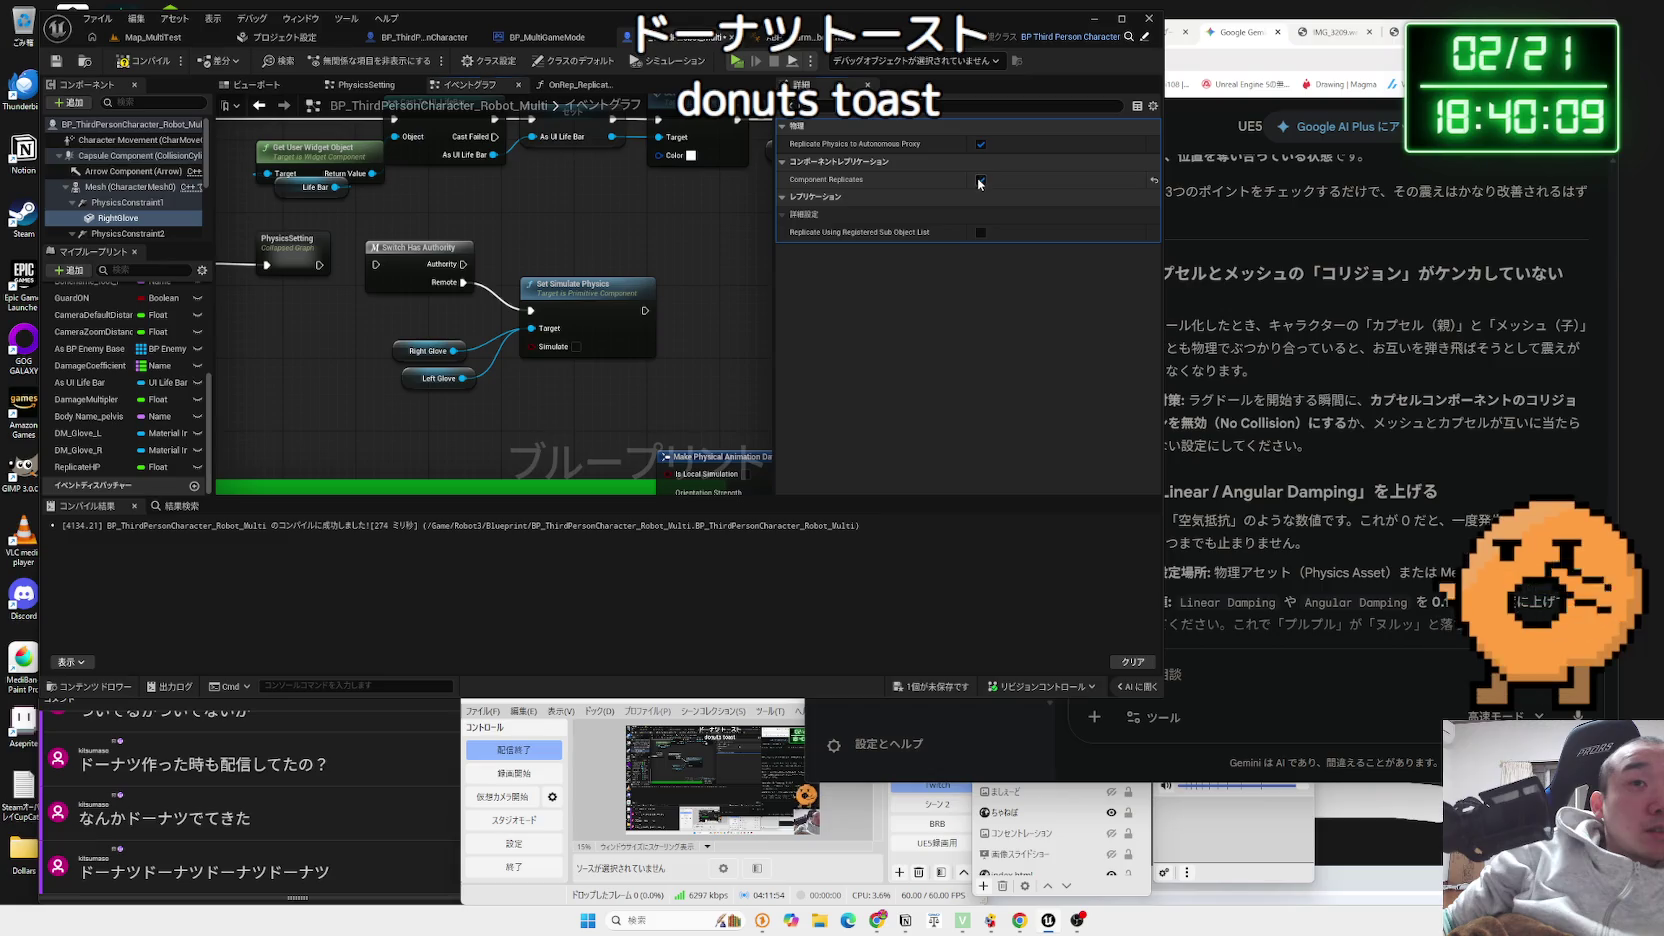
- Check LeftGlove's Component Replicates setting, then start a multi-window PIE test on Map_MultiTest
scroll(120, 190, "down", 1)
left_click(116, 208)
left_click(970, 180)
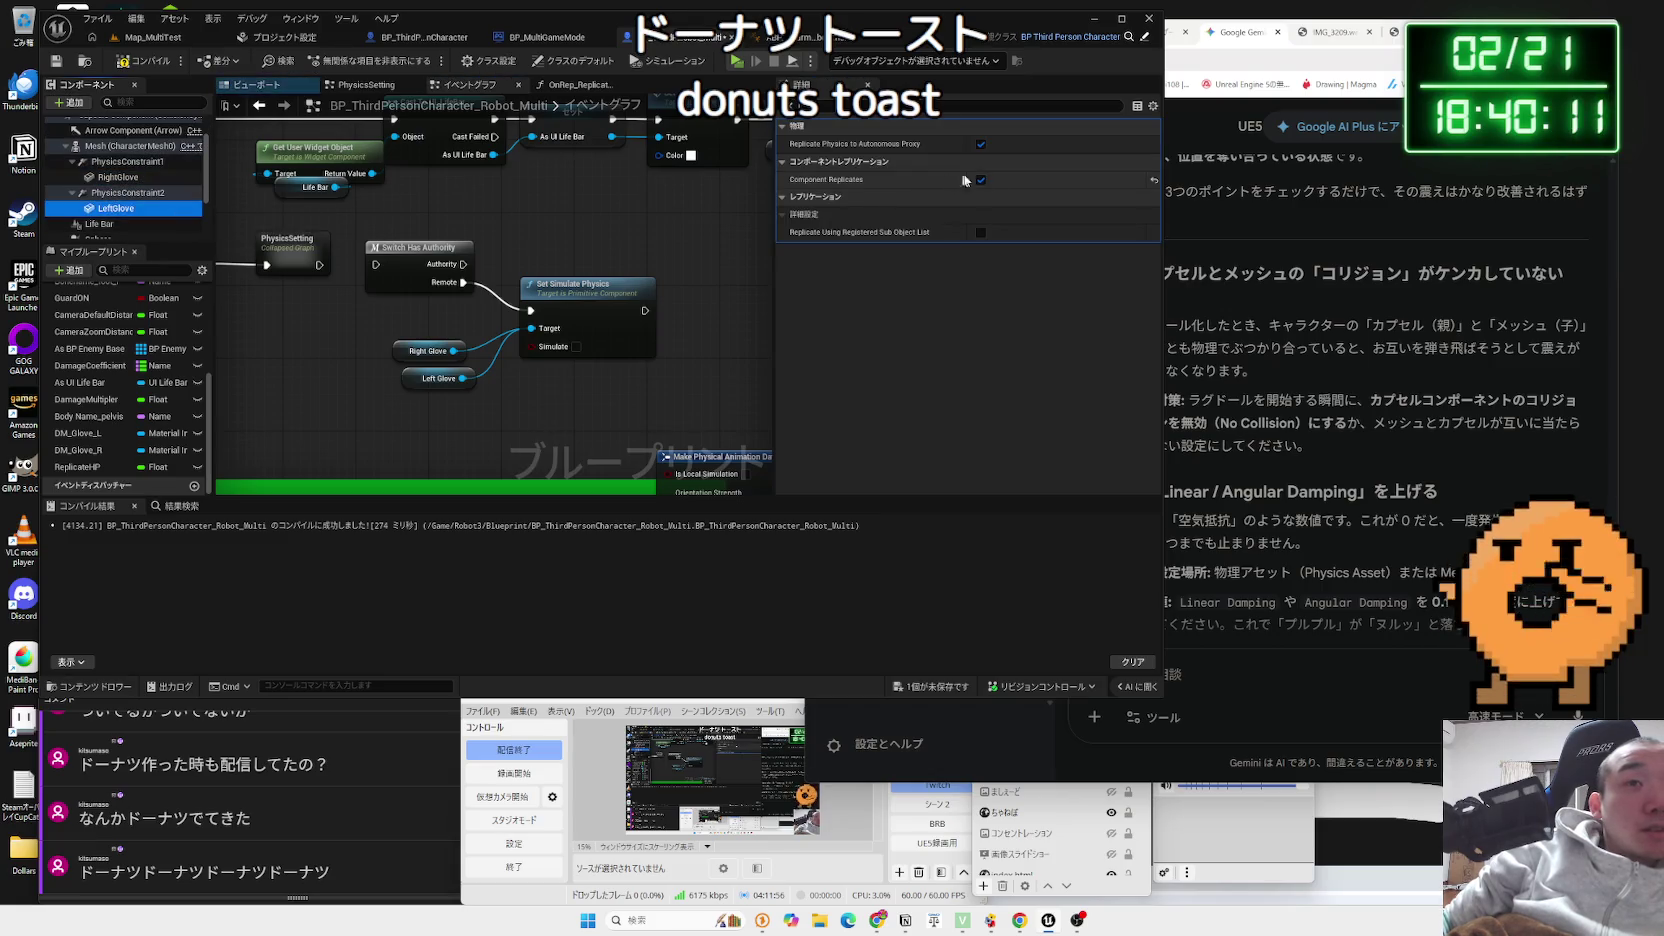
left_click(153, 38)
key("alt+p")
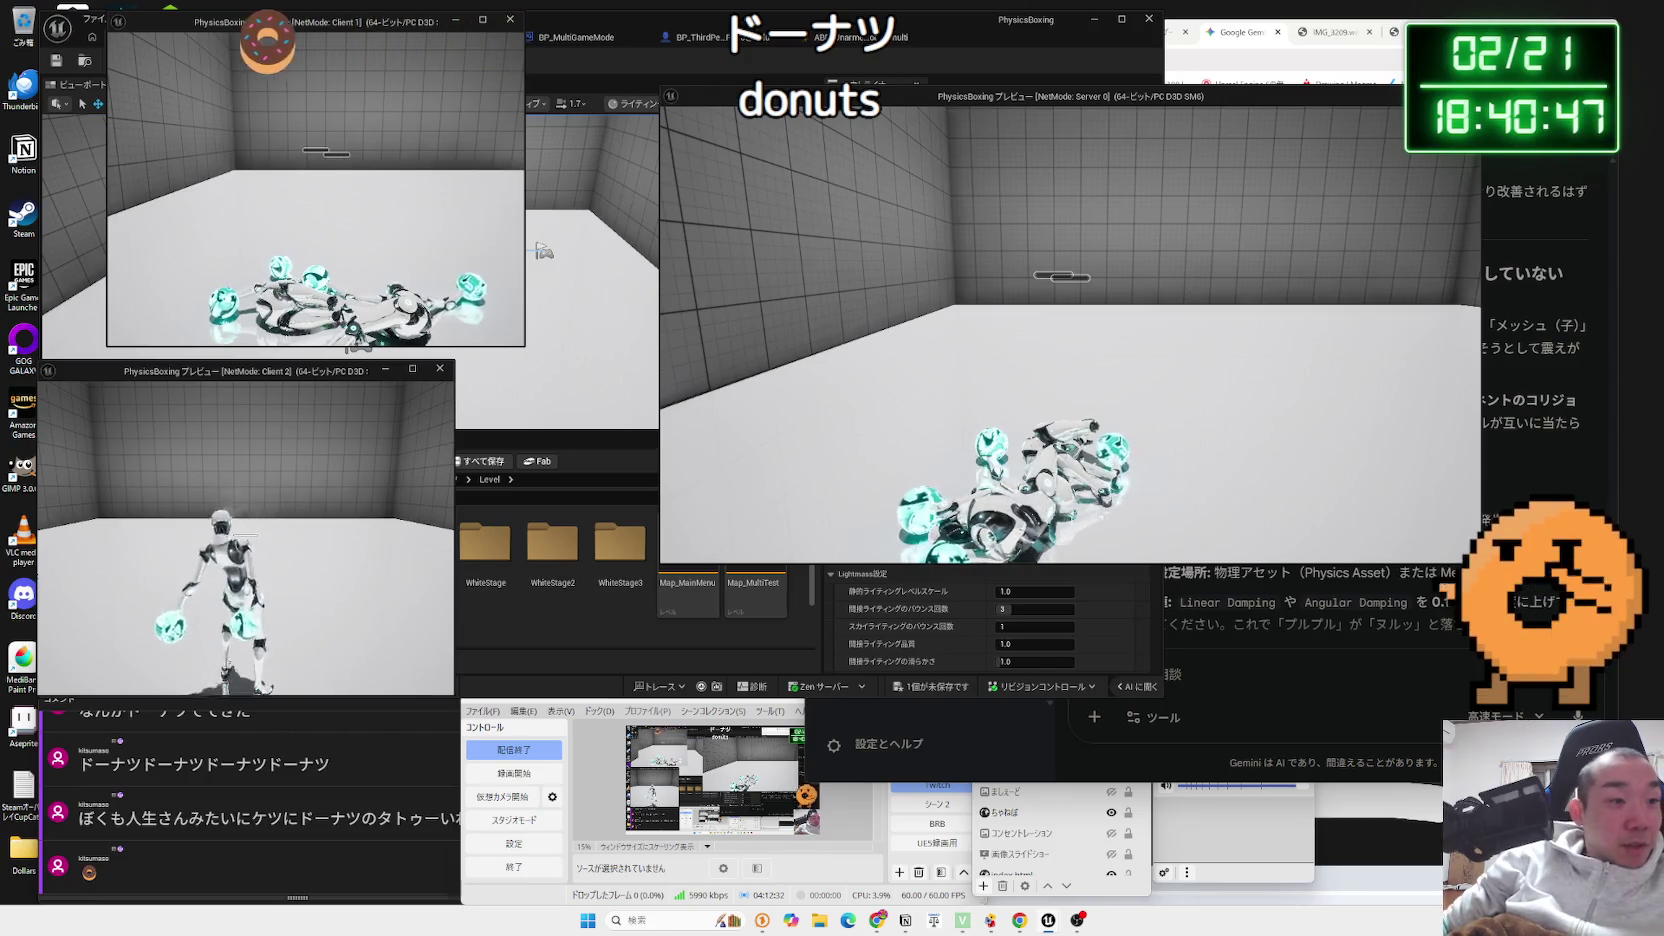
- Bring the Client 2 game window forward during the test, then stop PIE with Esc
key("alt+Tab")
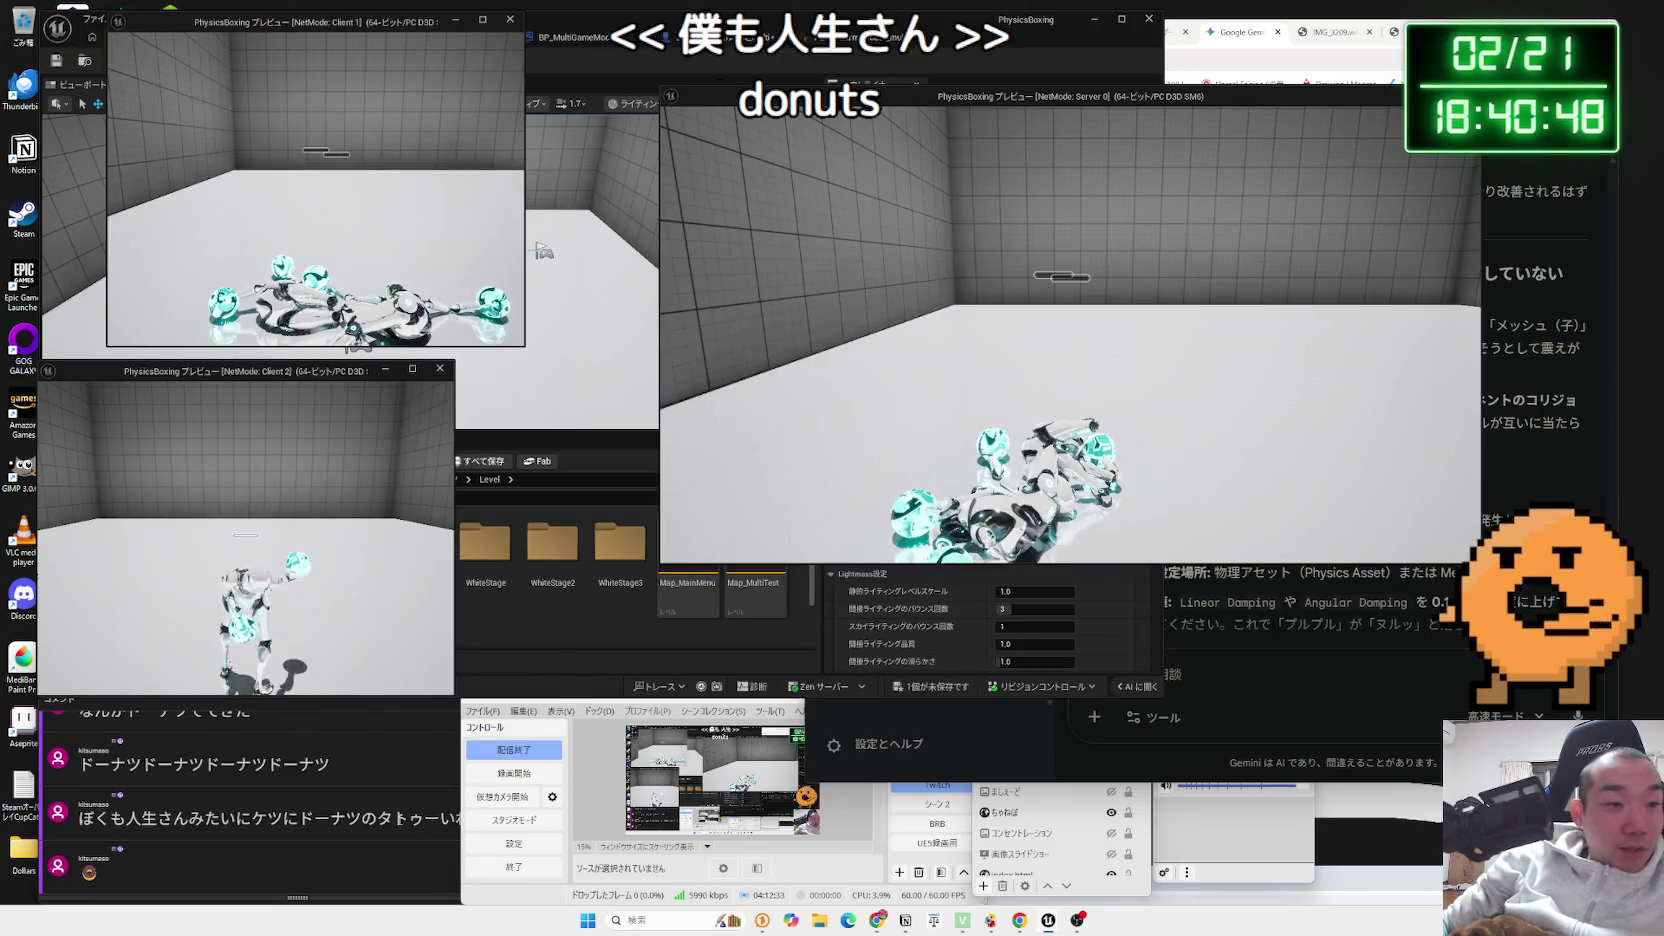
left_click(378, 820)
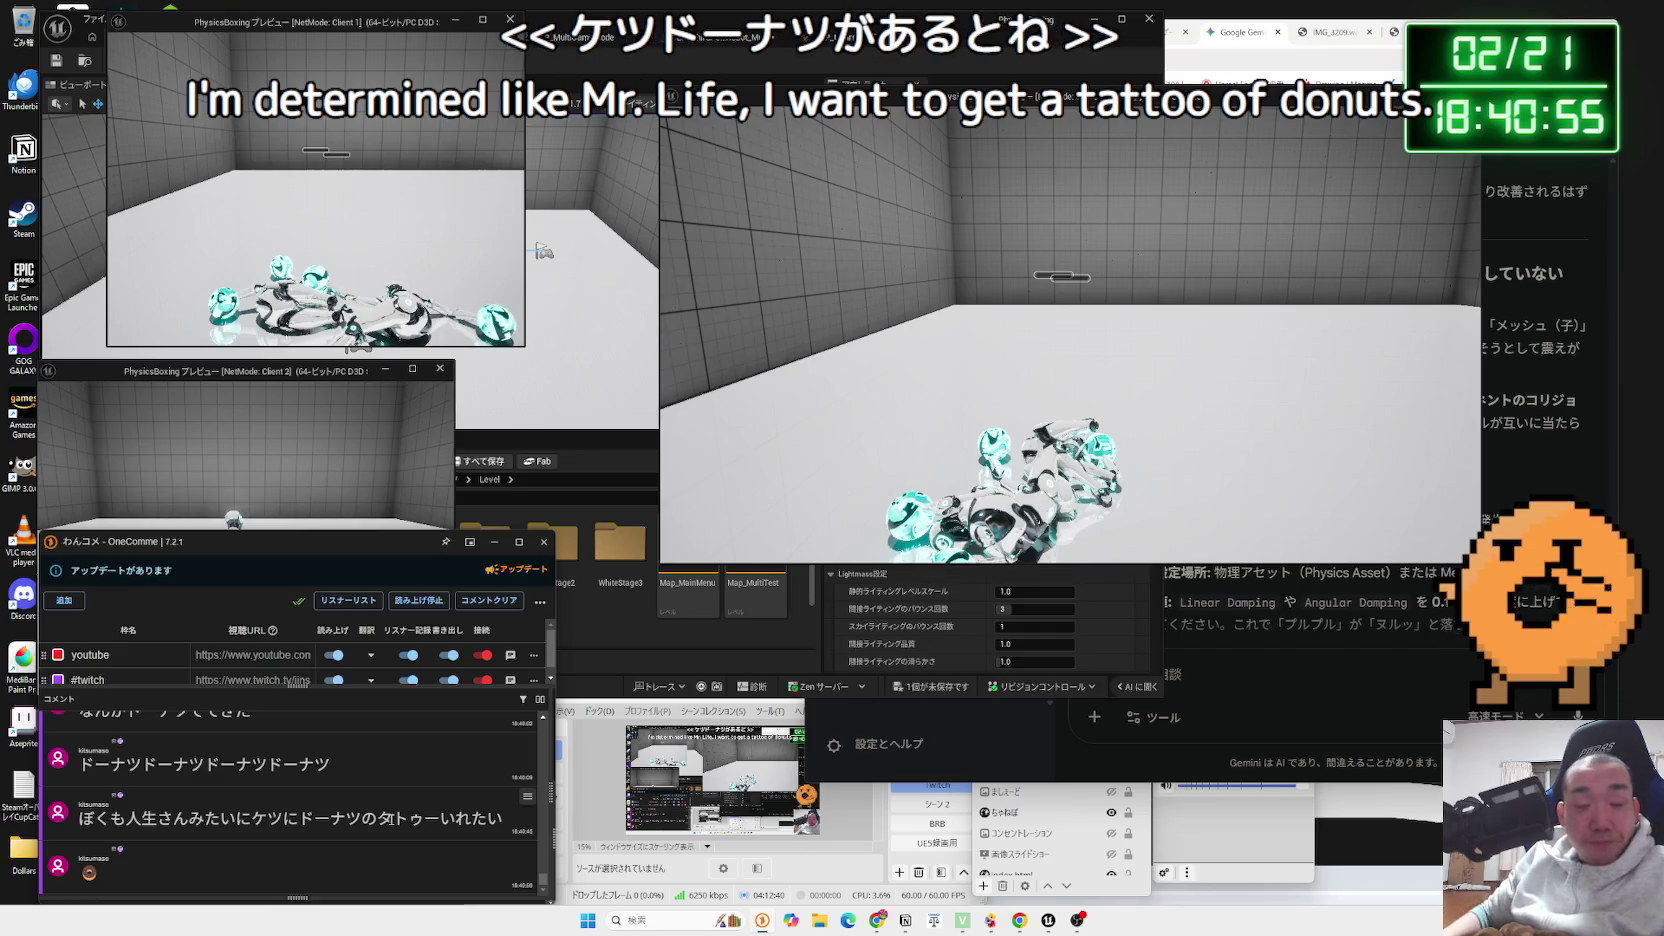
left_click(380, 467)
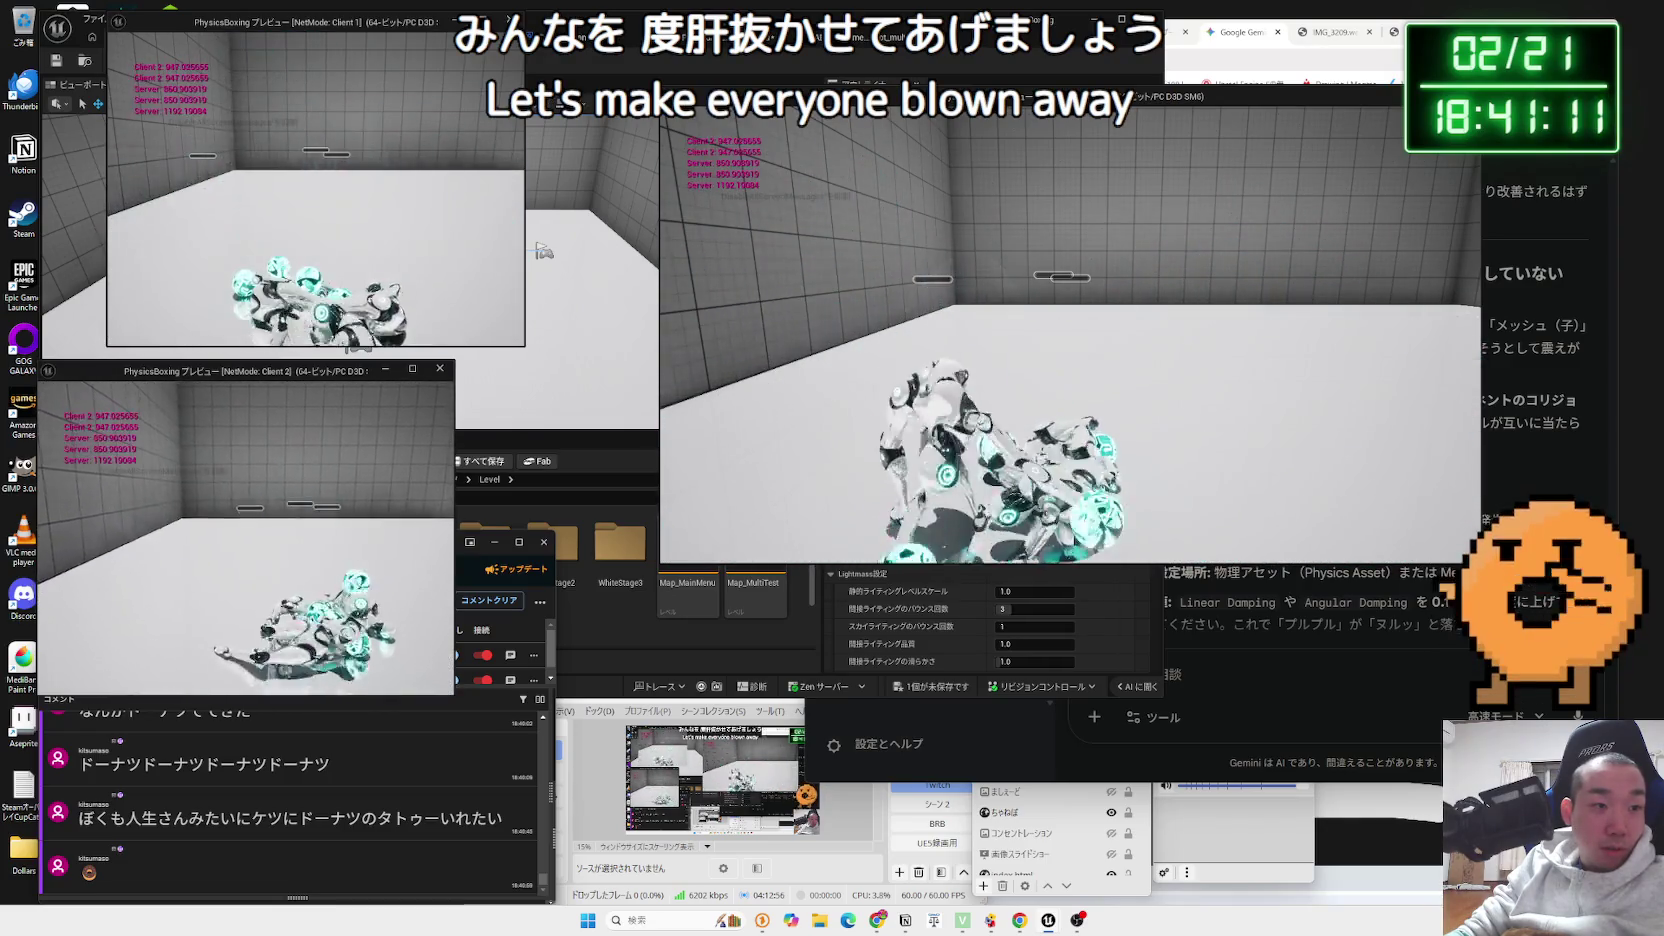
key("Escape")
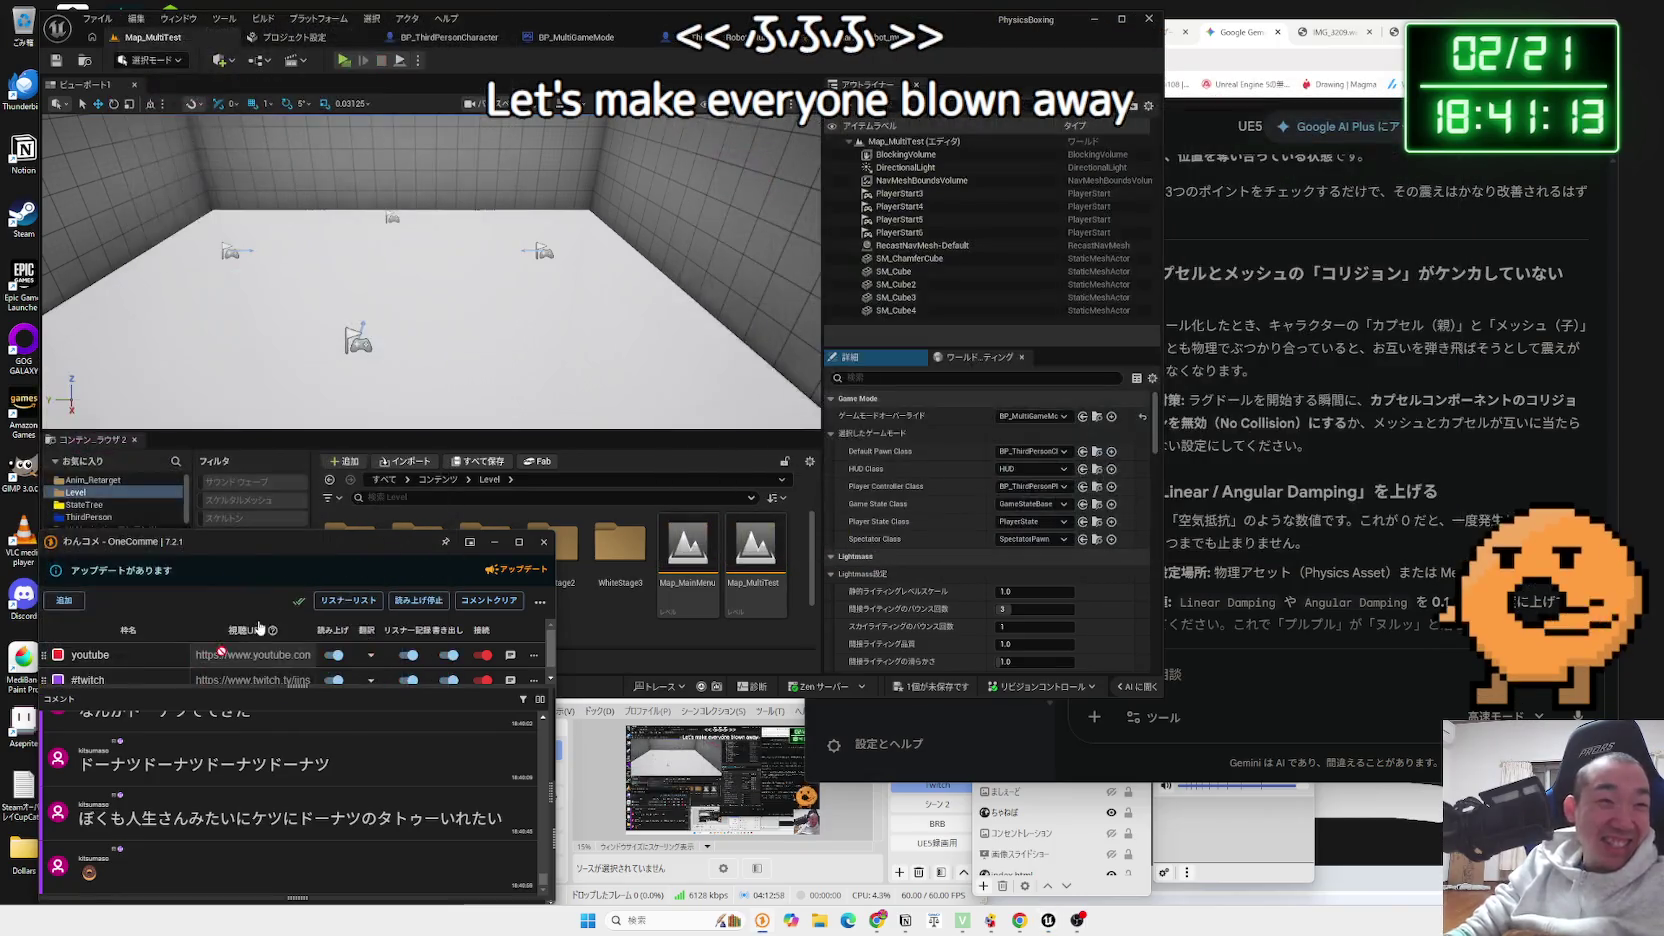
left_click(341, 63)
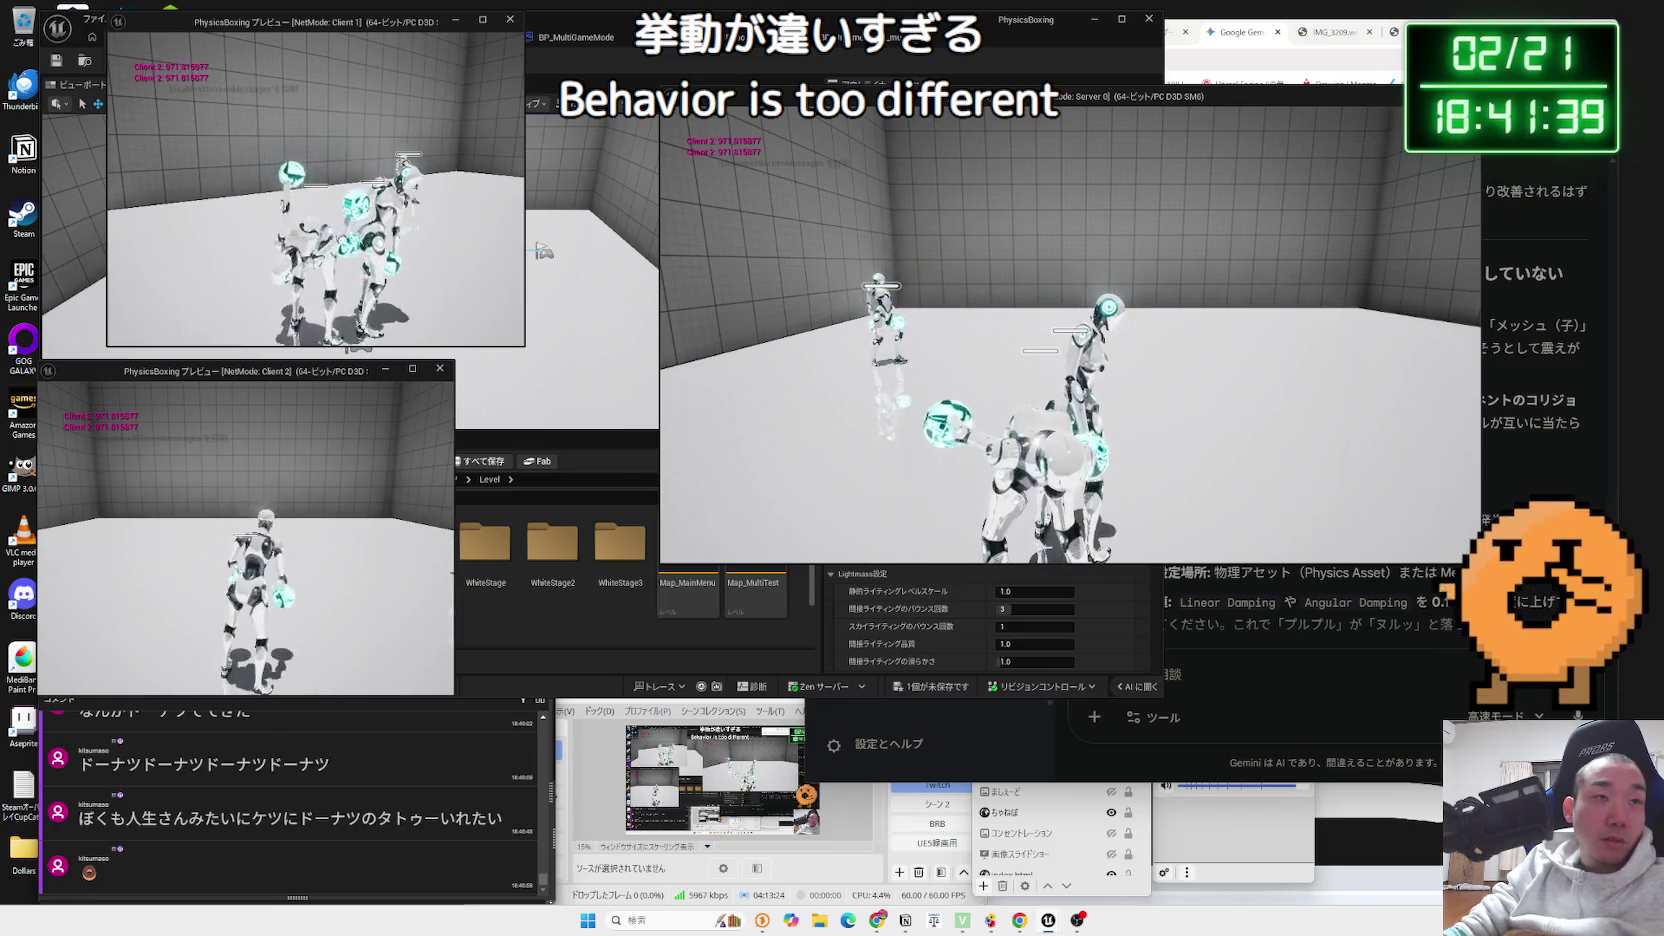
key("alt+Tab")
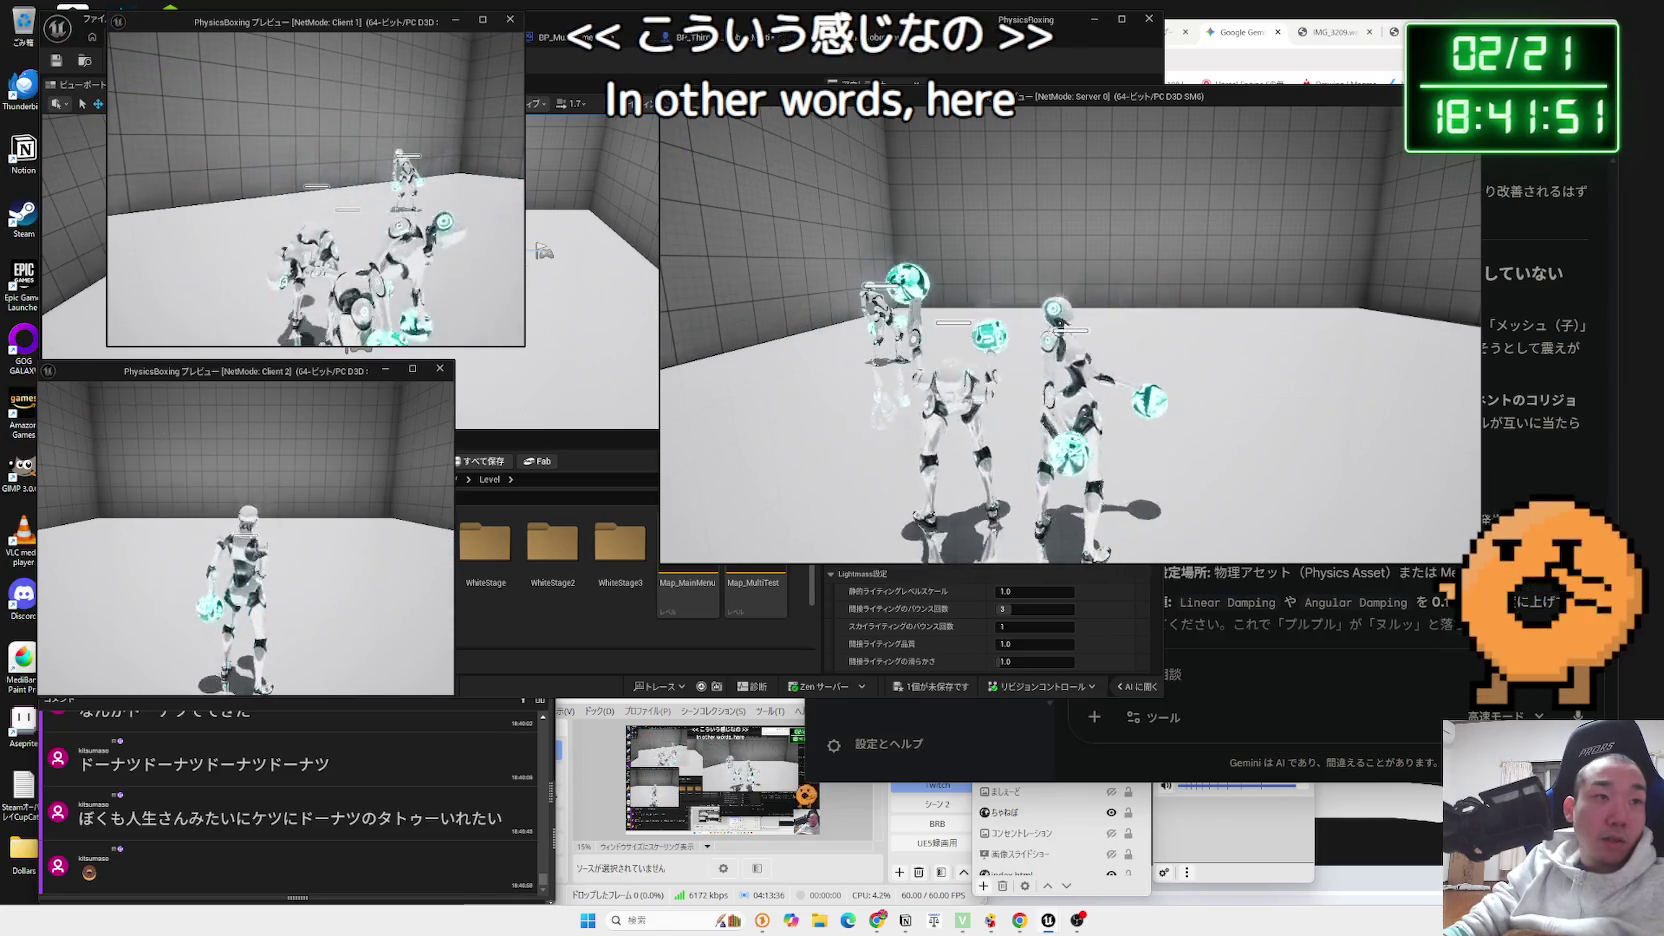
key("alt+Tab")
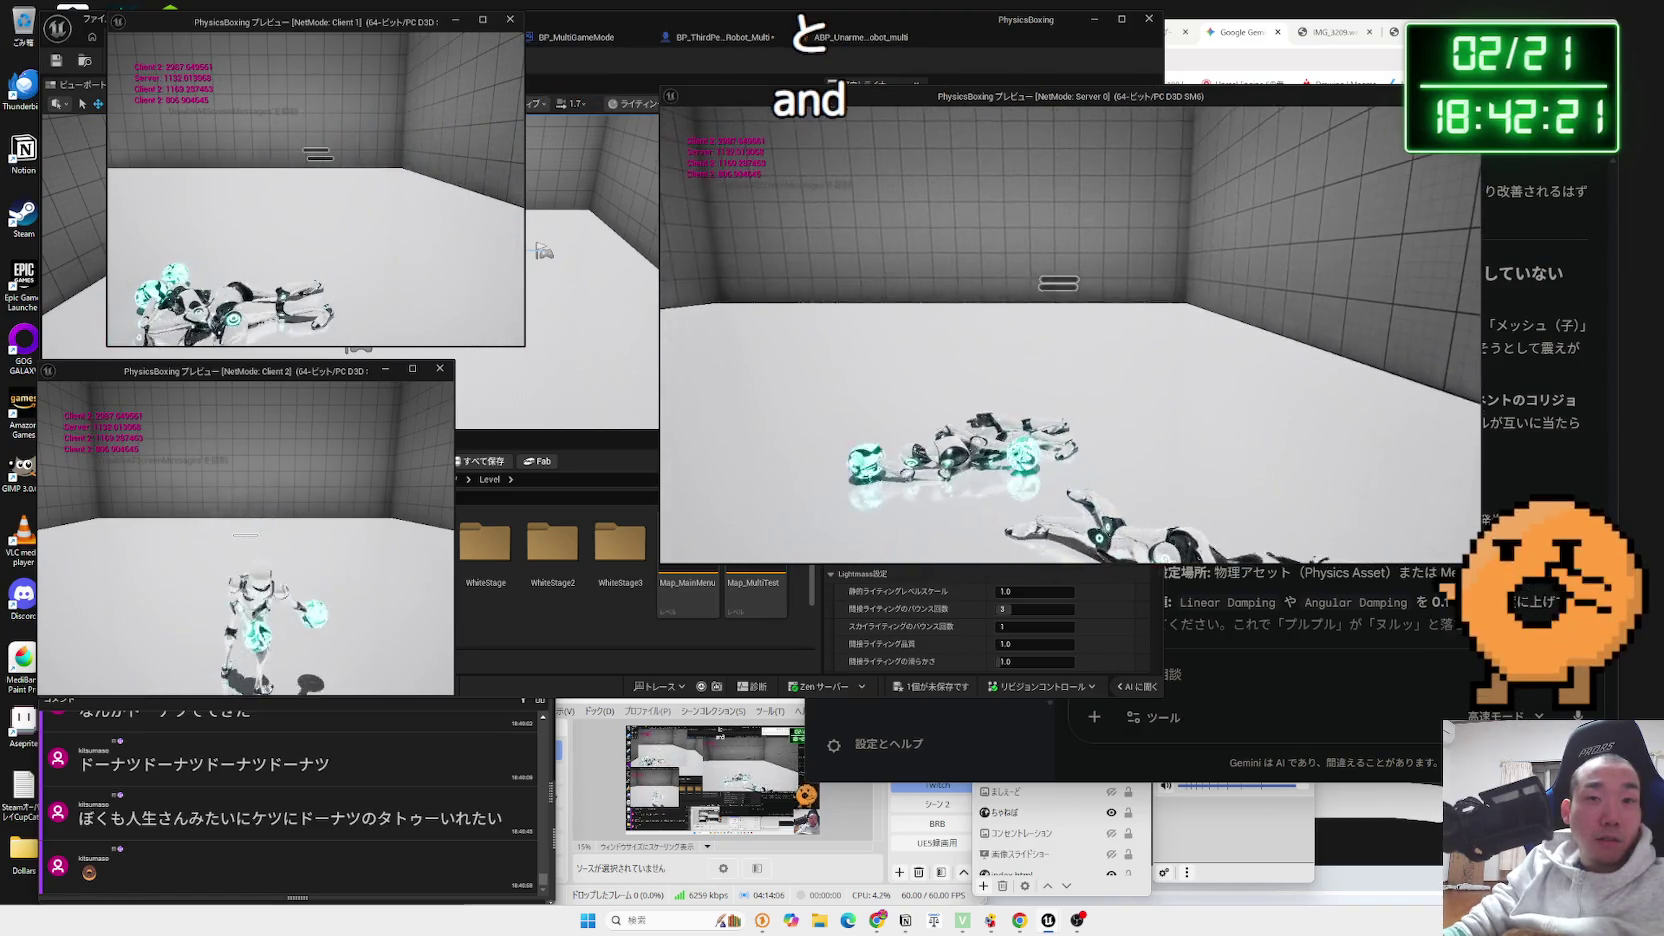
key("Escape")
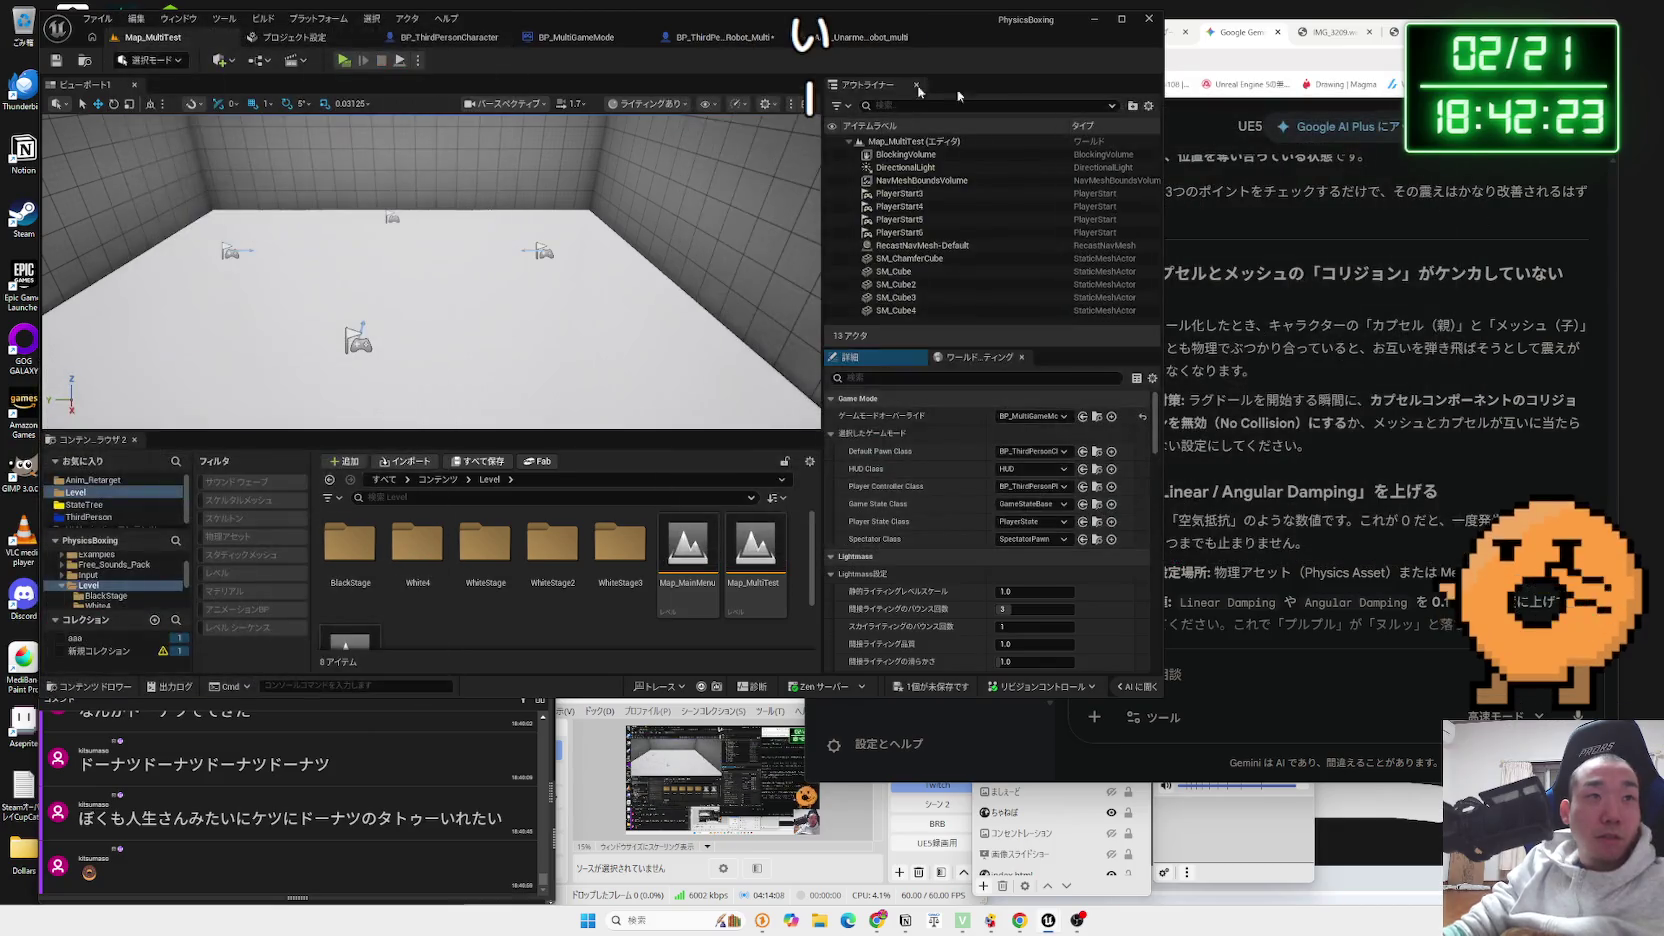
- Run the server-and-two-client playtest twice, stopping each run with Esc
key("alt+p")
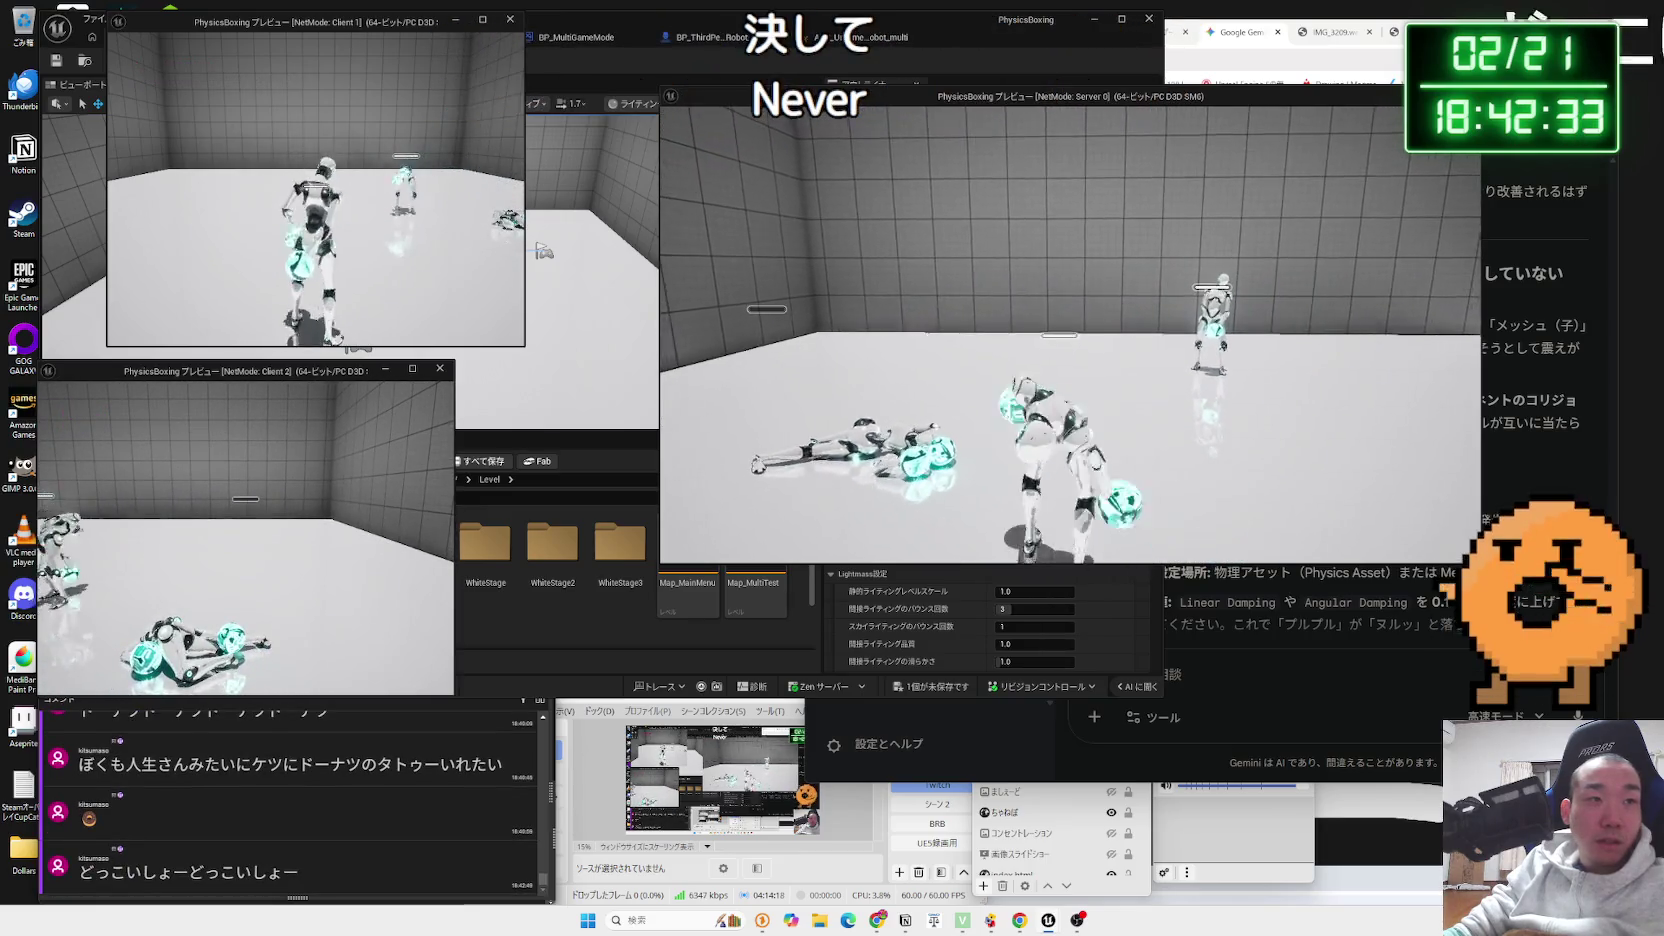
key("alt+Tab")
key("alt+Tab")
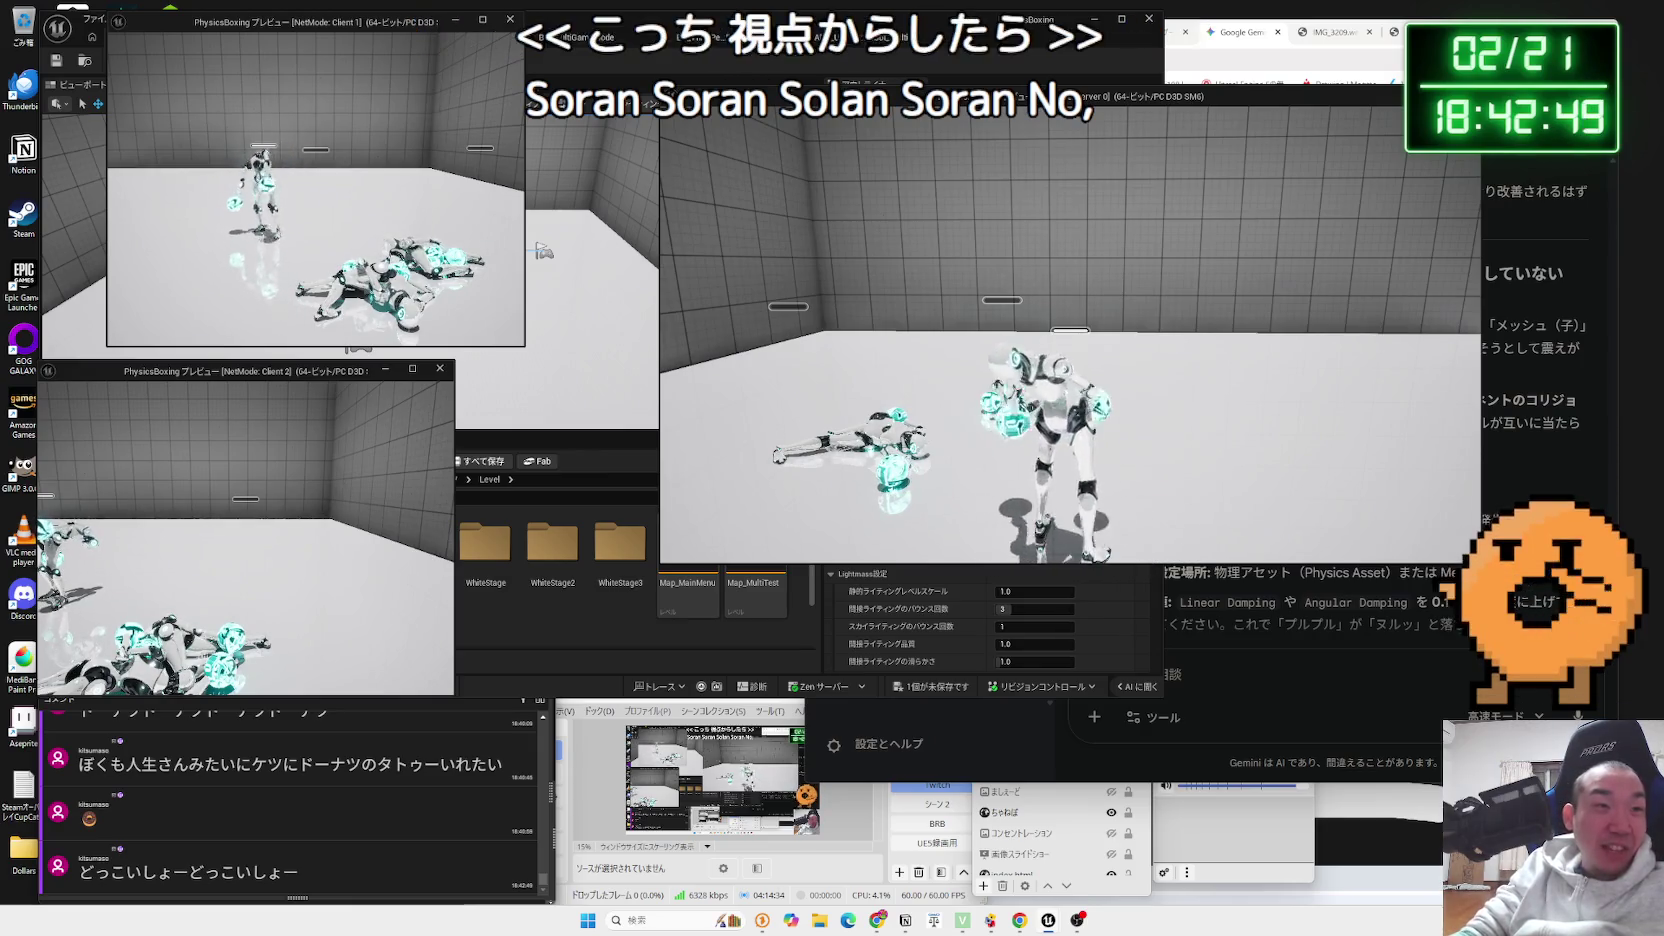
key("Escape")
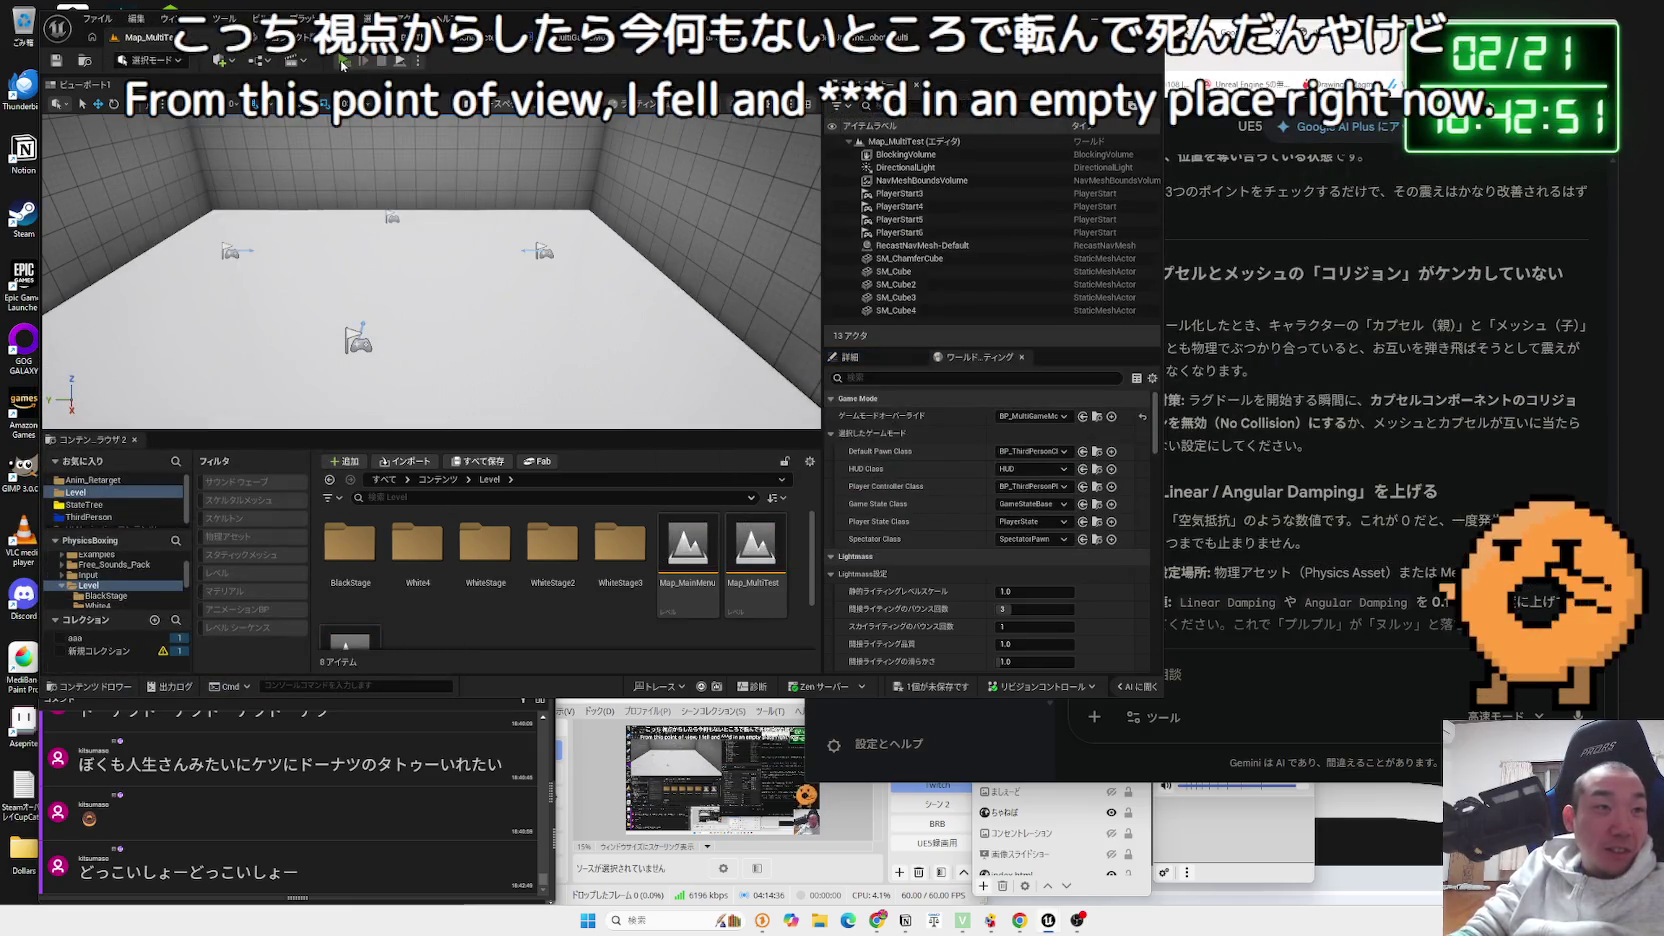
left_click(343, 61)
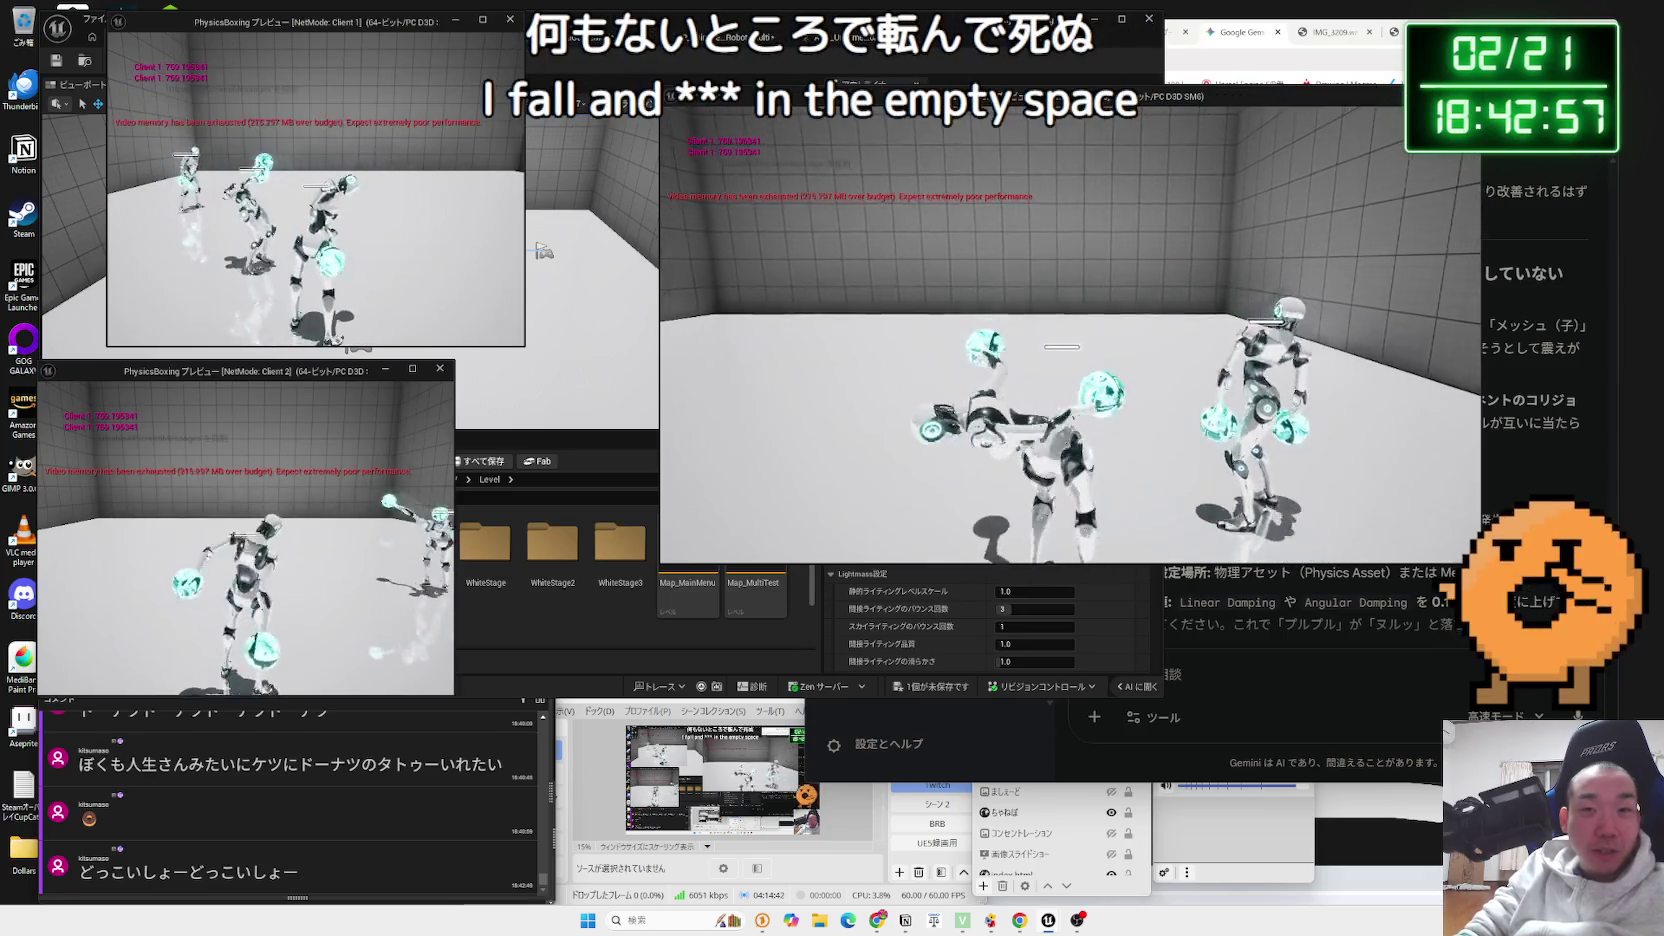
key("Escape")
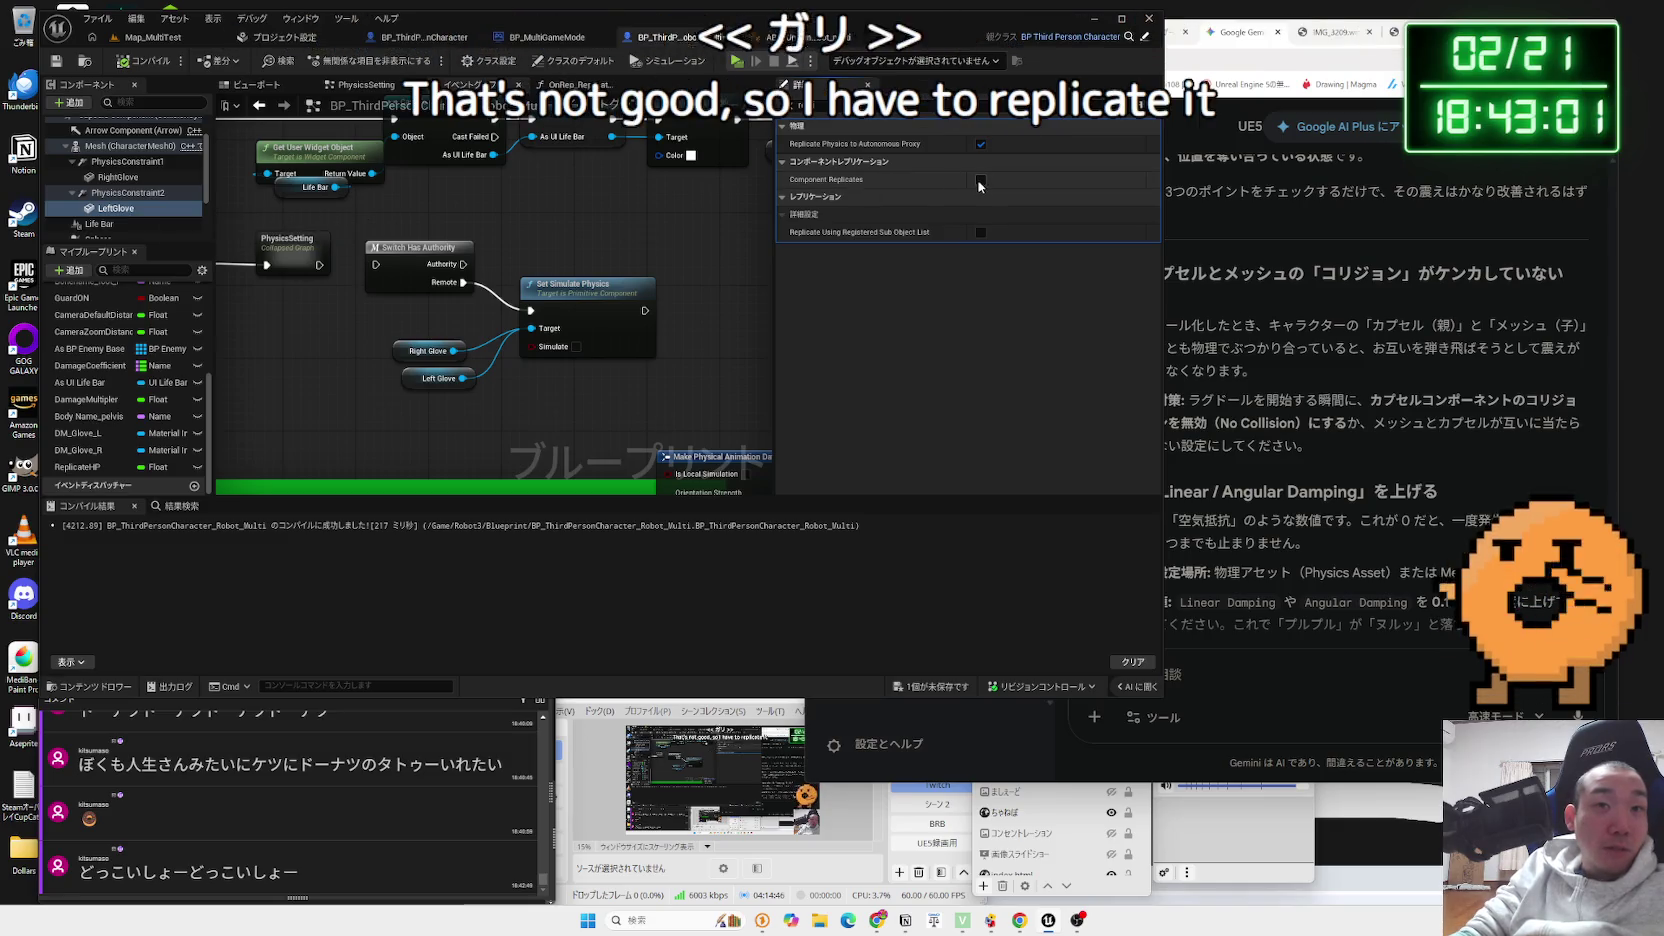
- Tick Component Replicates on RightGlove and compile the robot character Blueprint
key("Up")
key("Up")
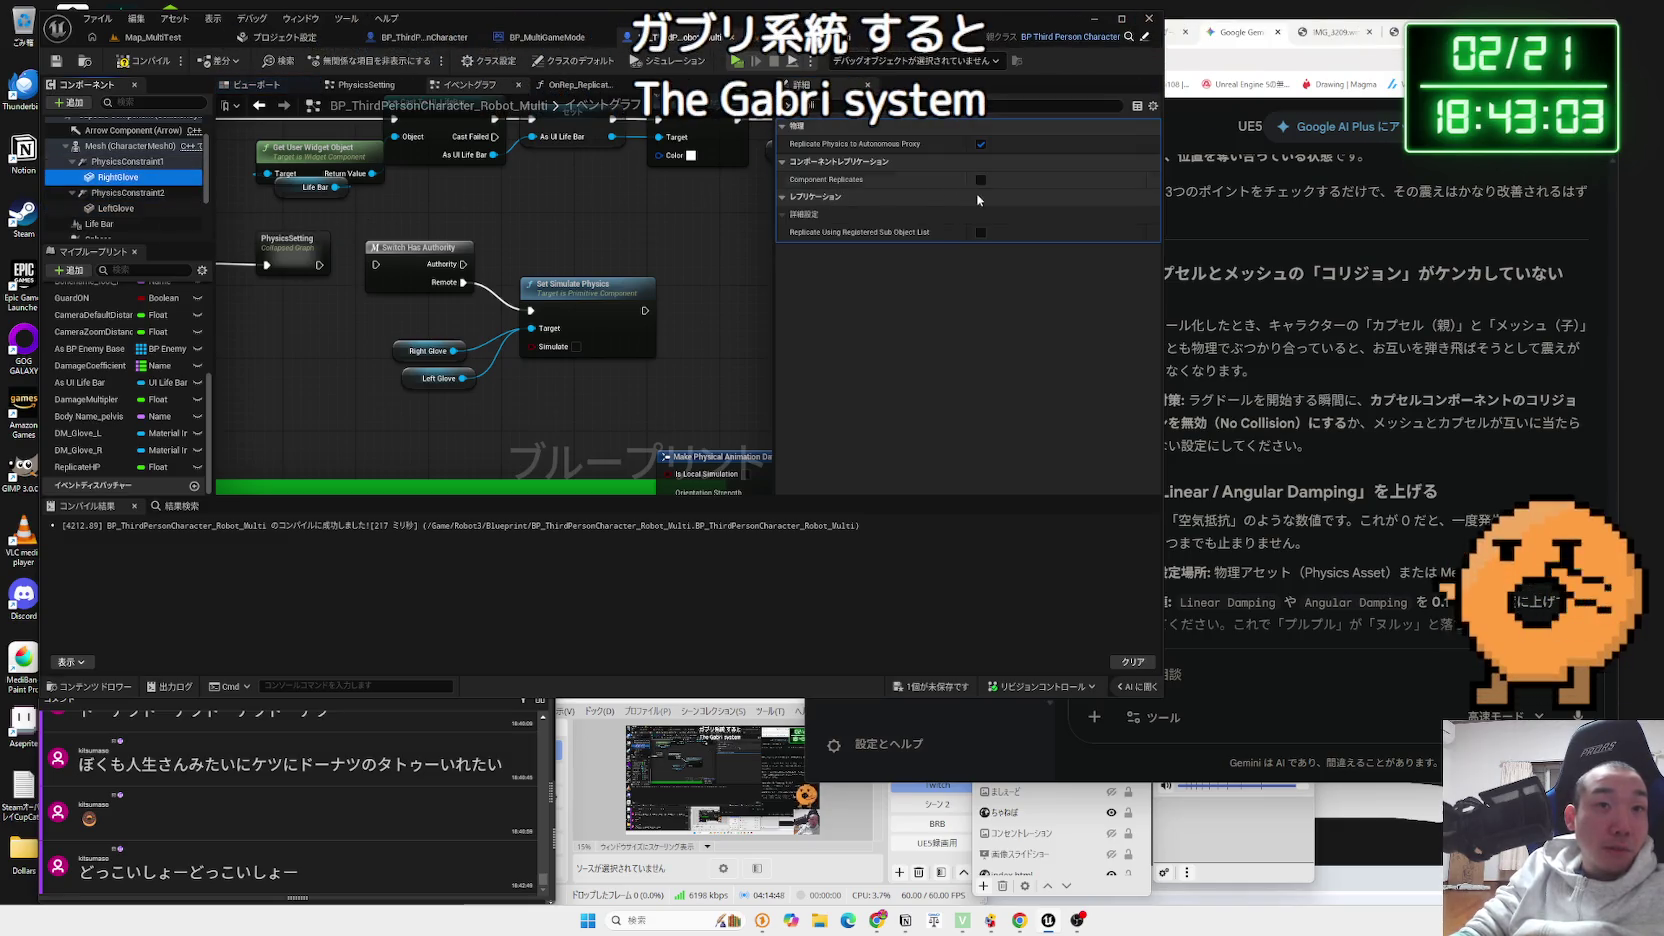
left_click(982, 181)
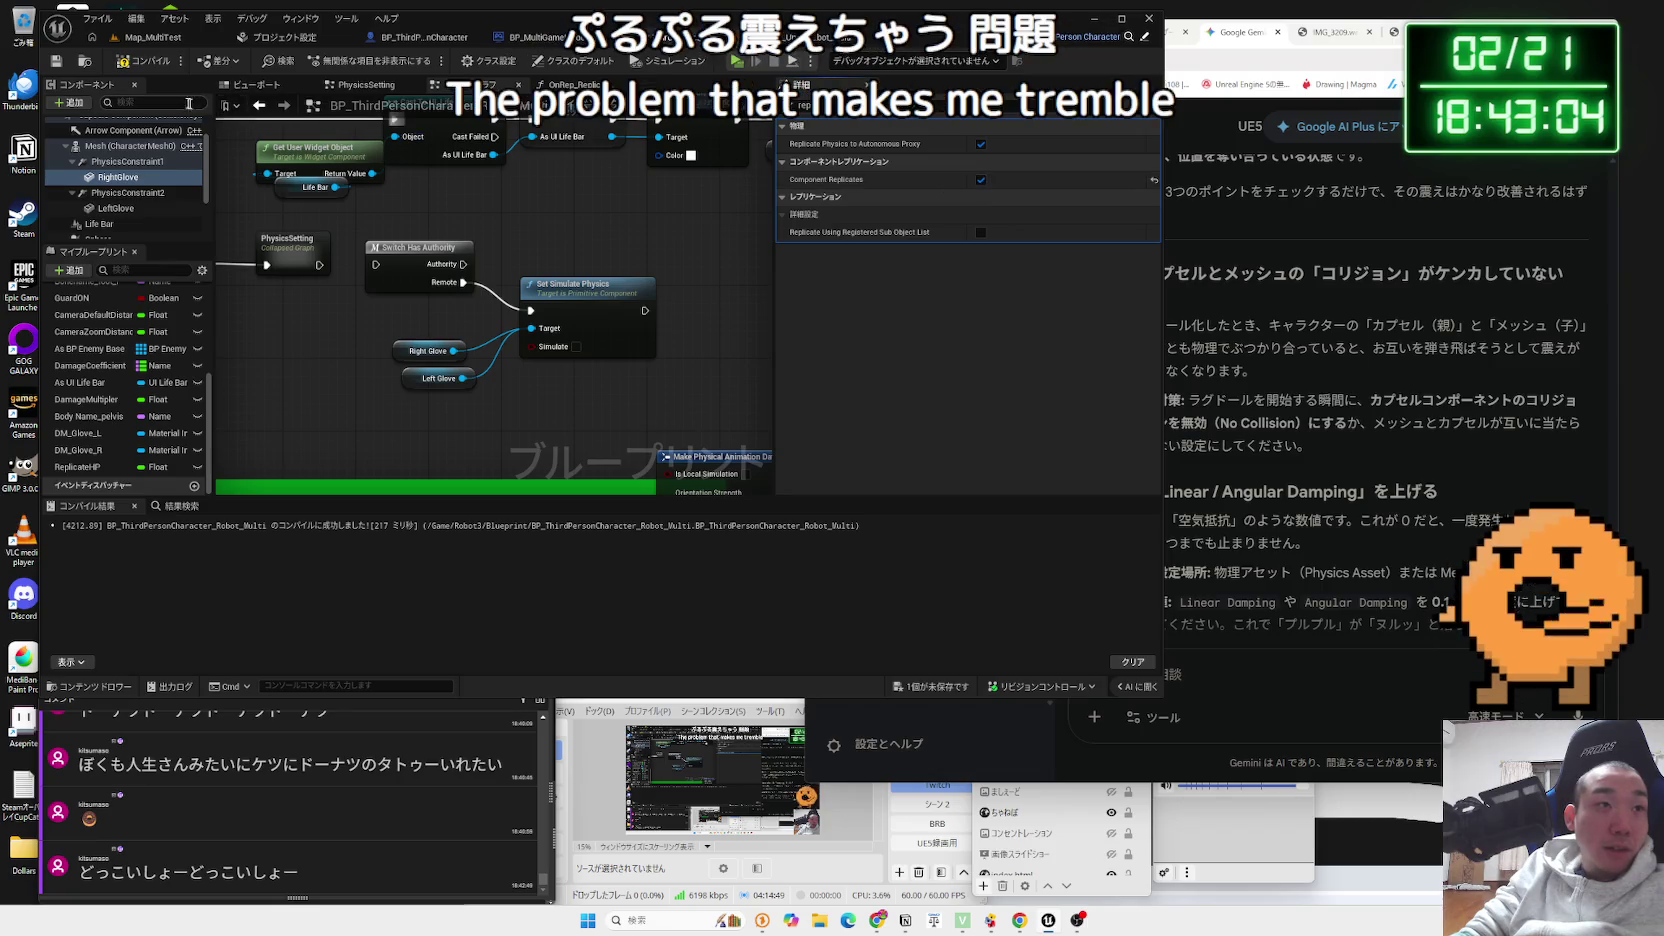
left_click(141, 43)
- Run a server-and-two-client playtest, stop it, and return to the robot Blueprint
left_click(348, 64)
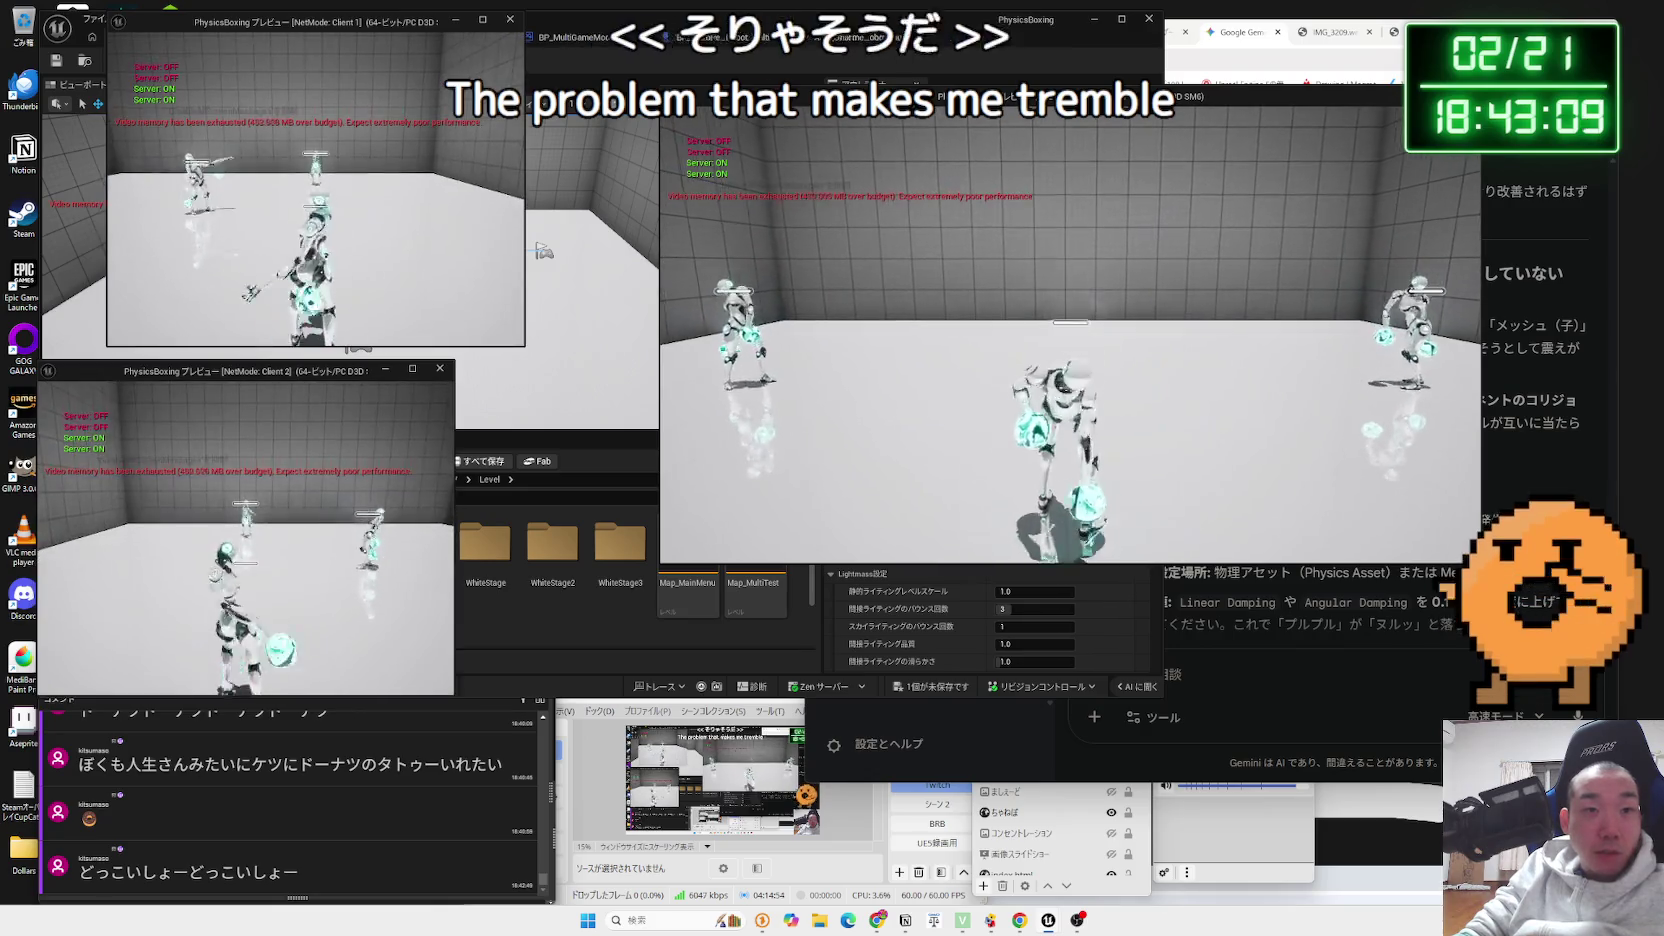
key("alt+Tab")
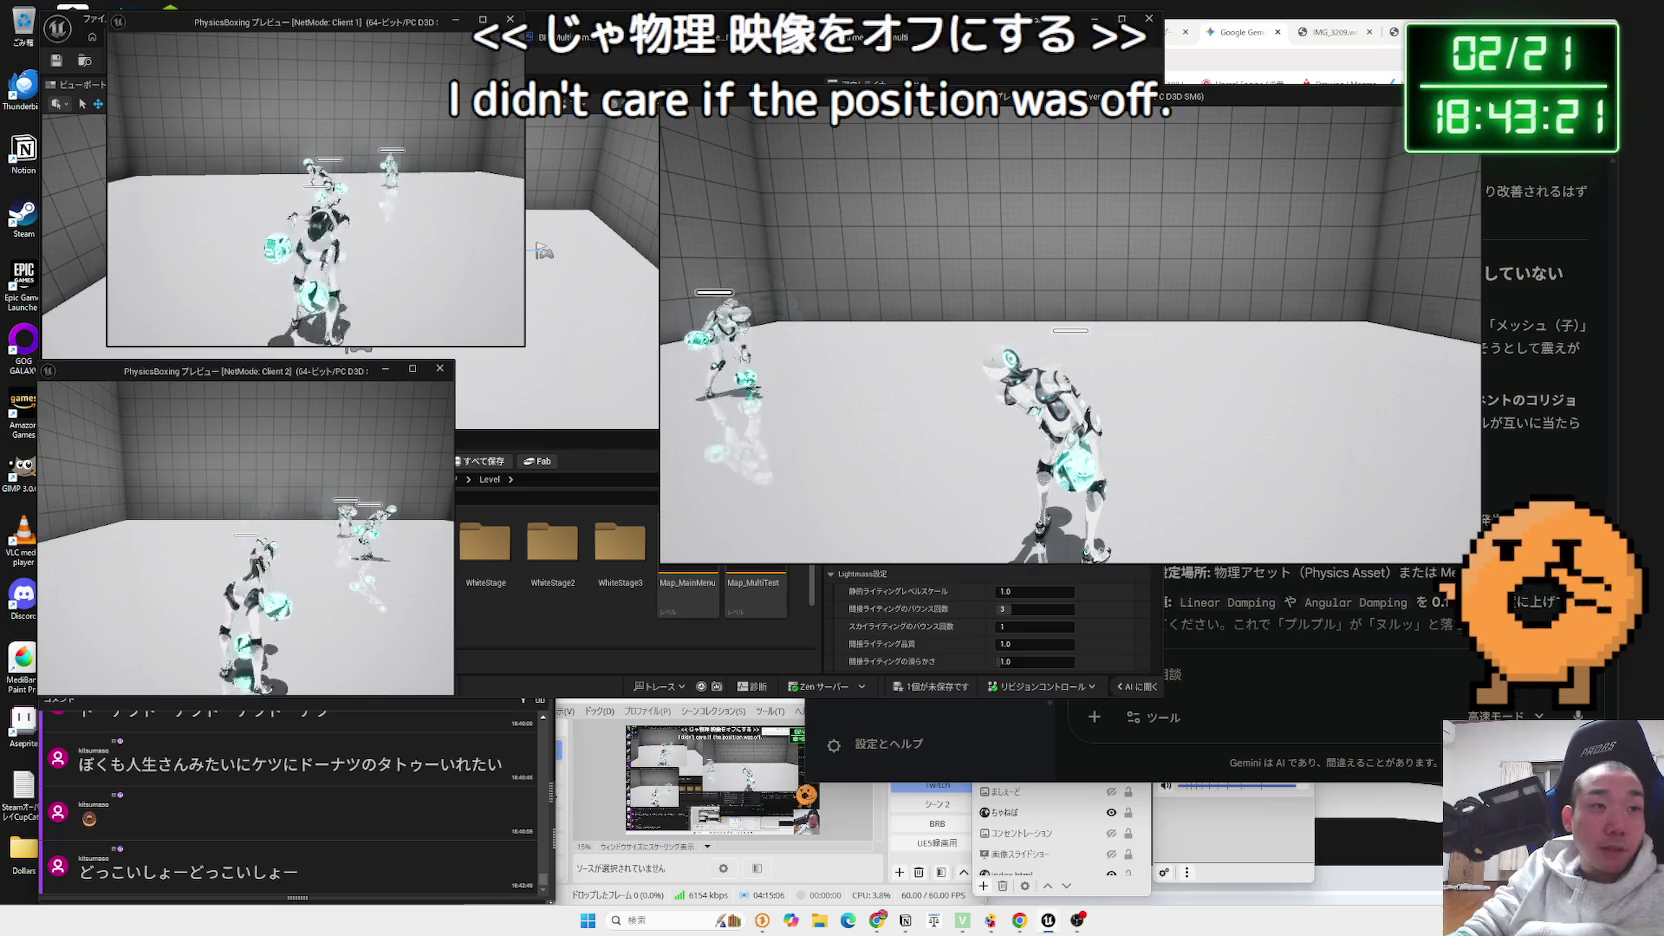
key("Escape")
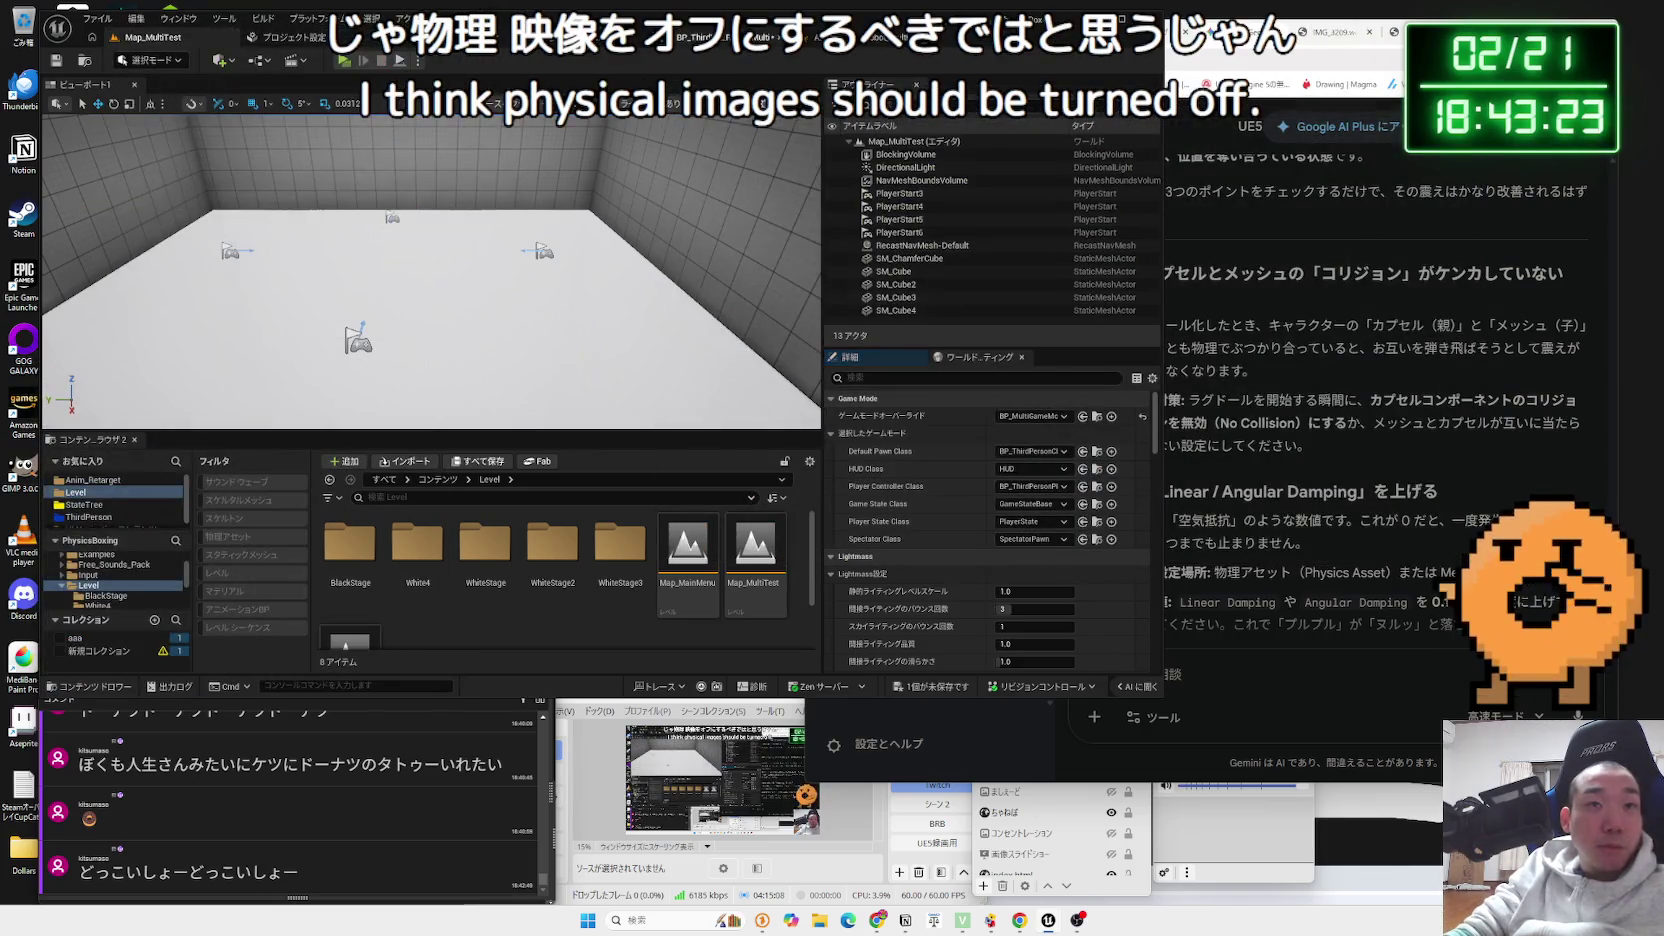
left_click(425, 37)
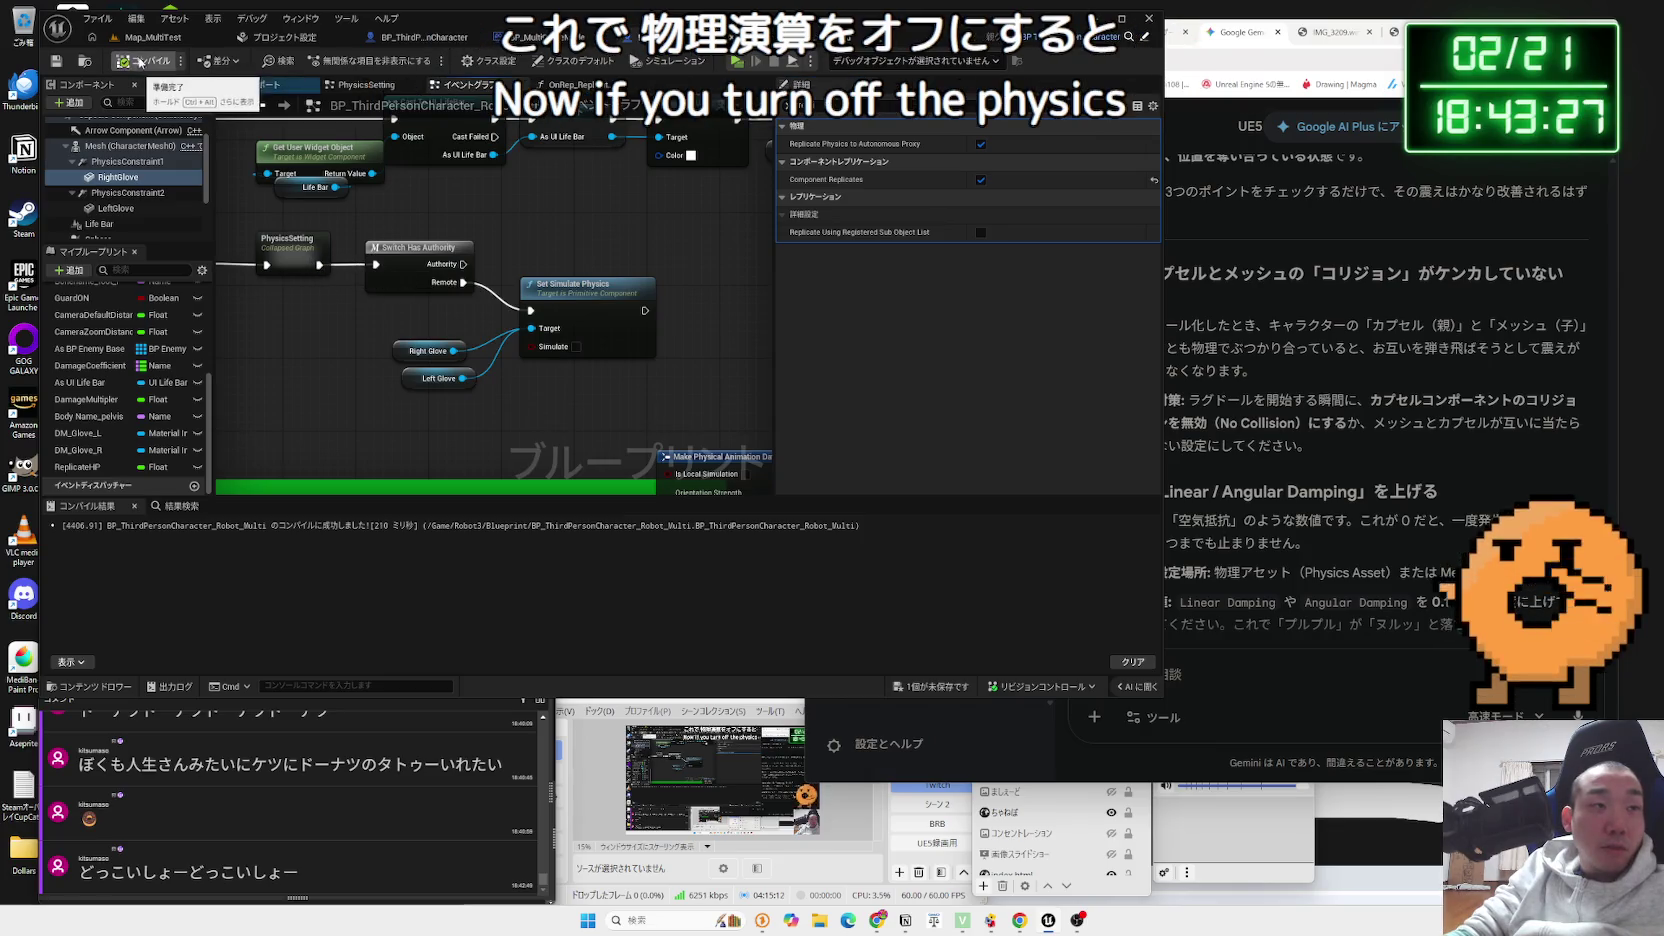
- Compile the robot Blueprint, run a server-and-two-client playtest on Map_MultiTest, and stop it with Esc
left_click(150, 37)
left_click(344, 61)
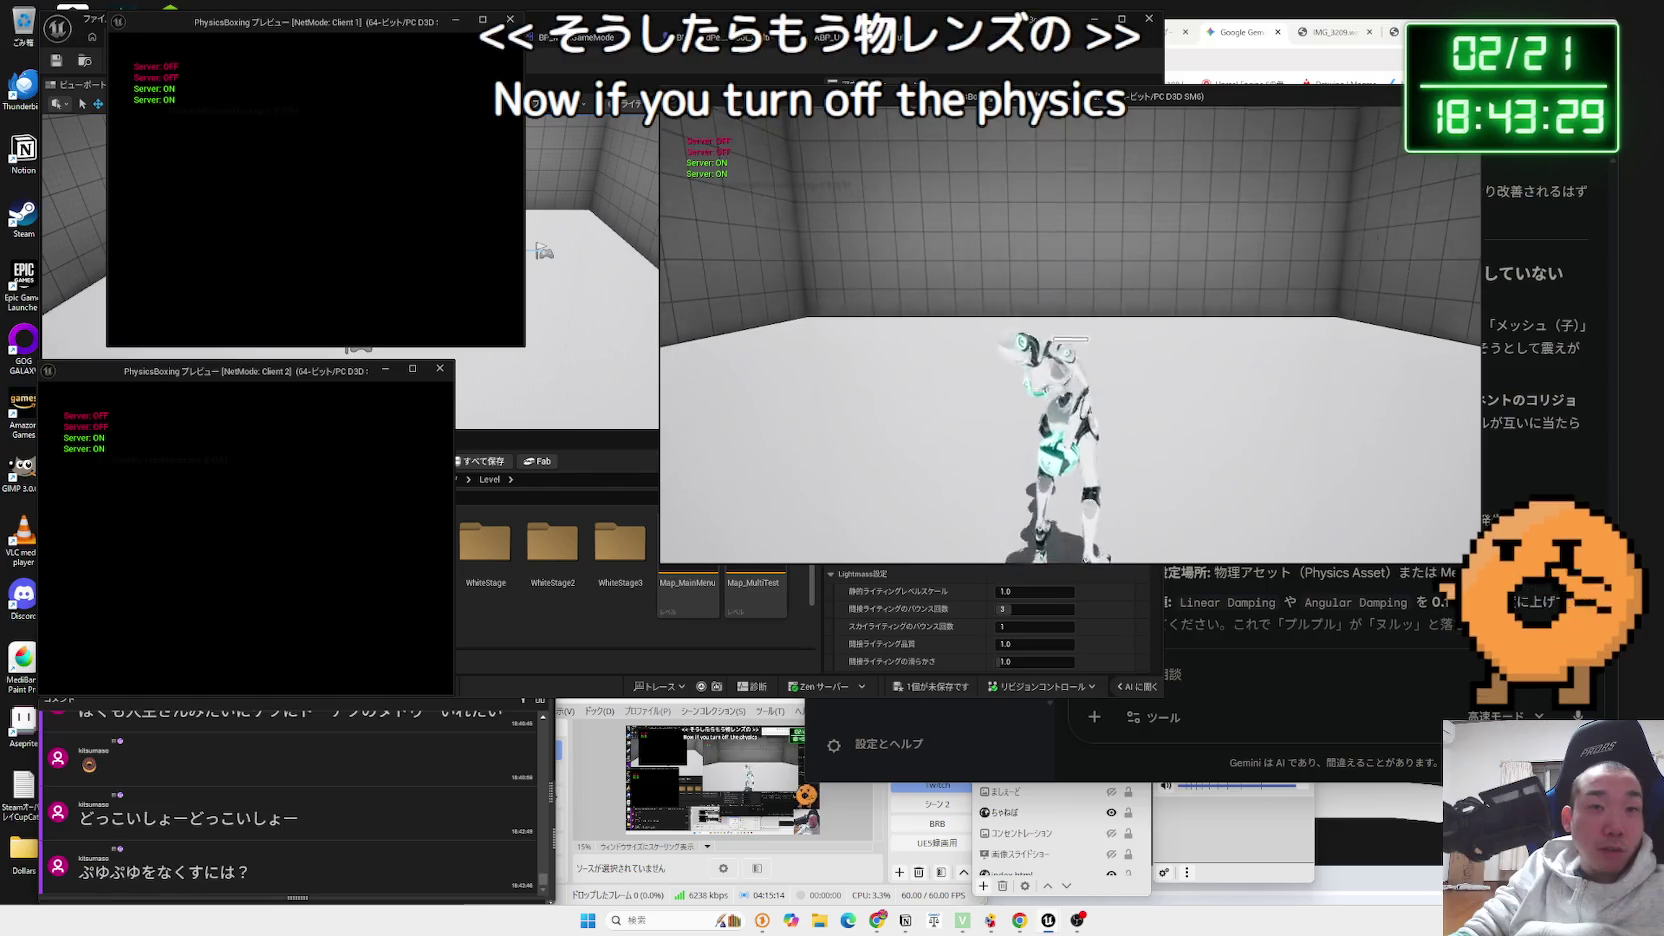
key("alt+Tab")
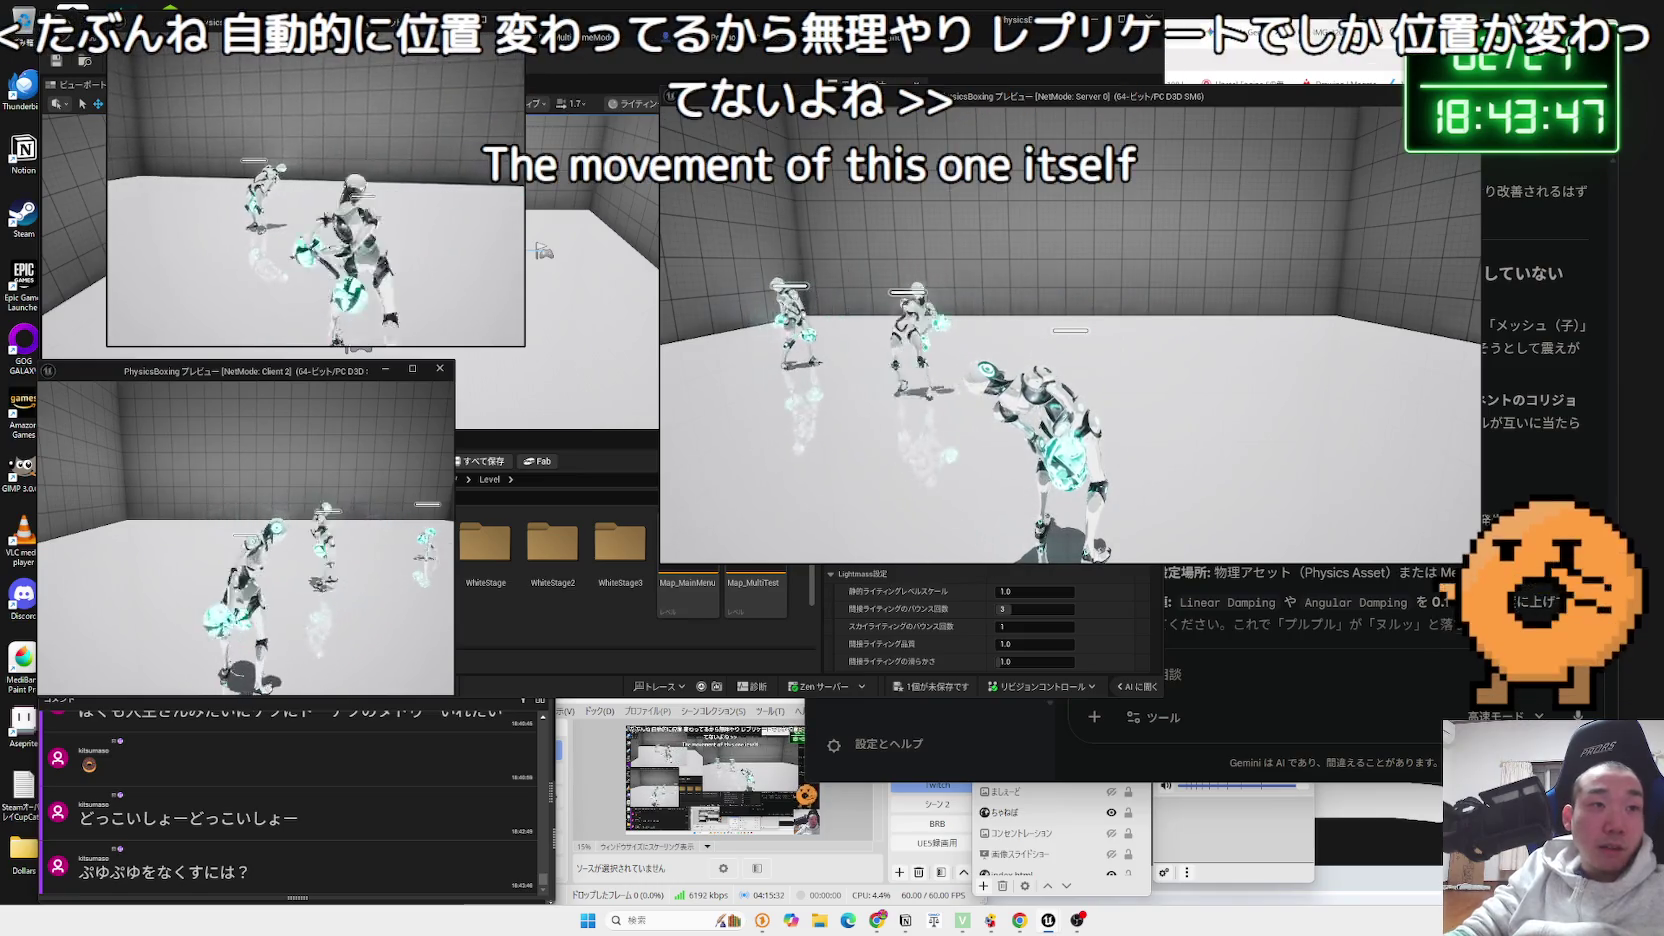
key("Escape")
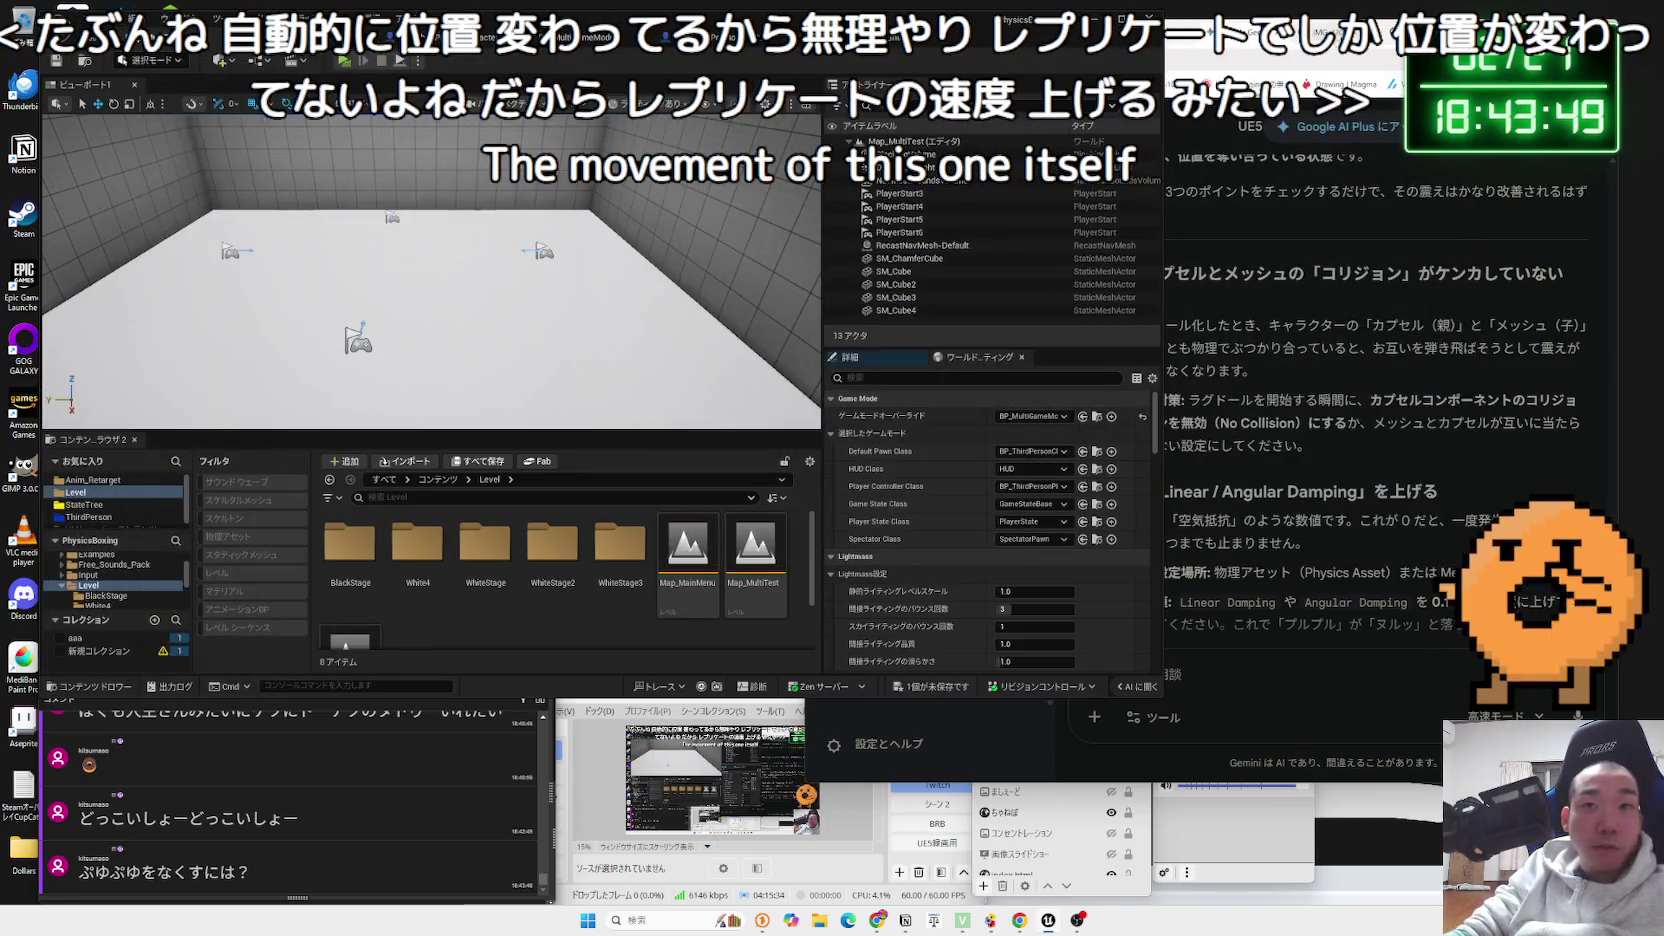
- Ask Gemini about replication update speed and read its per-actor net update frequency advice
left_click(1300, 653)
type("れぷr")
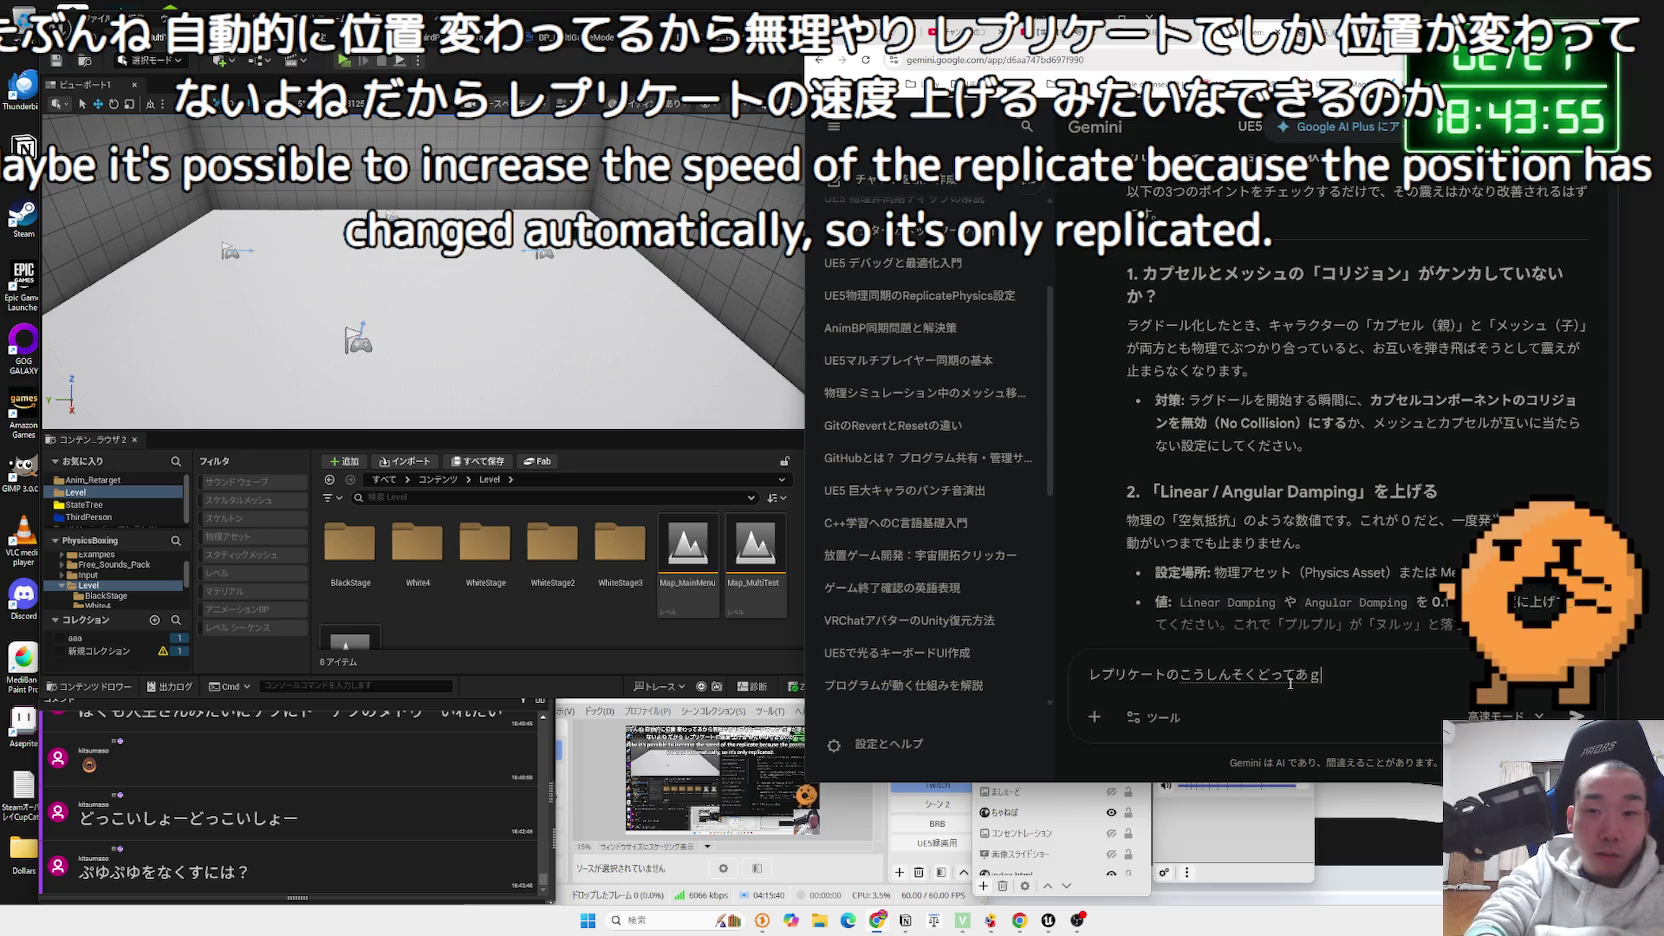
key("Return")
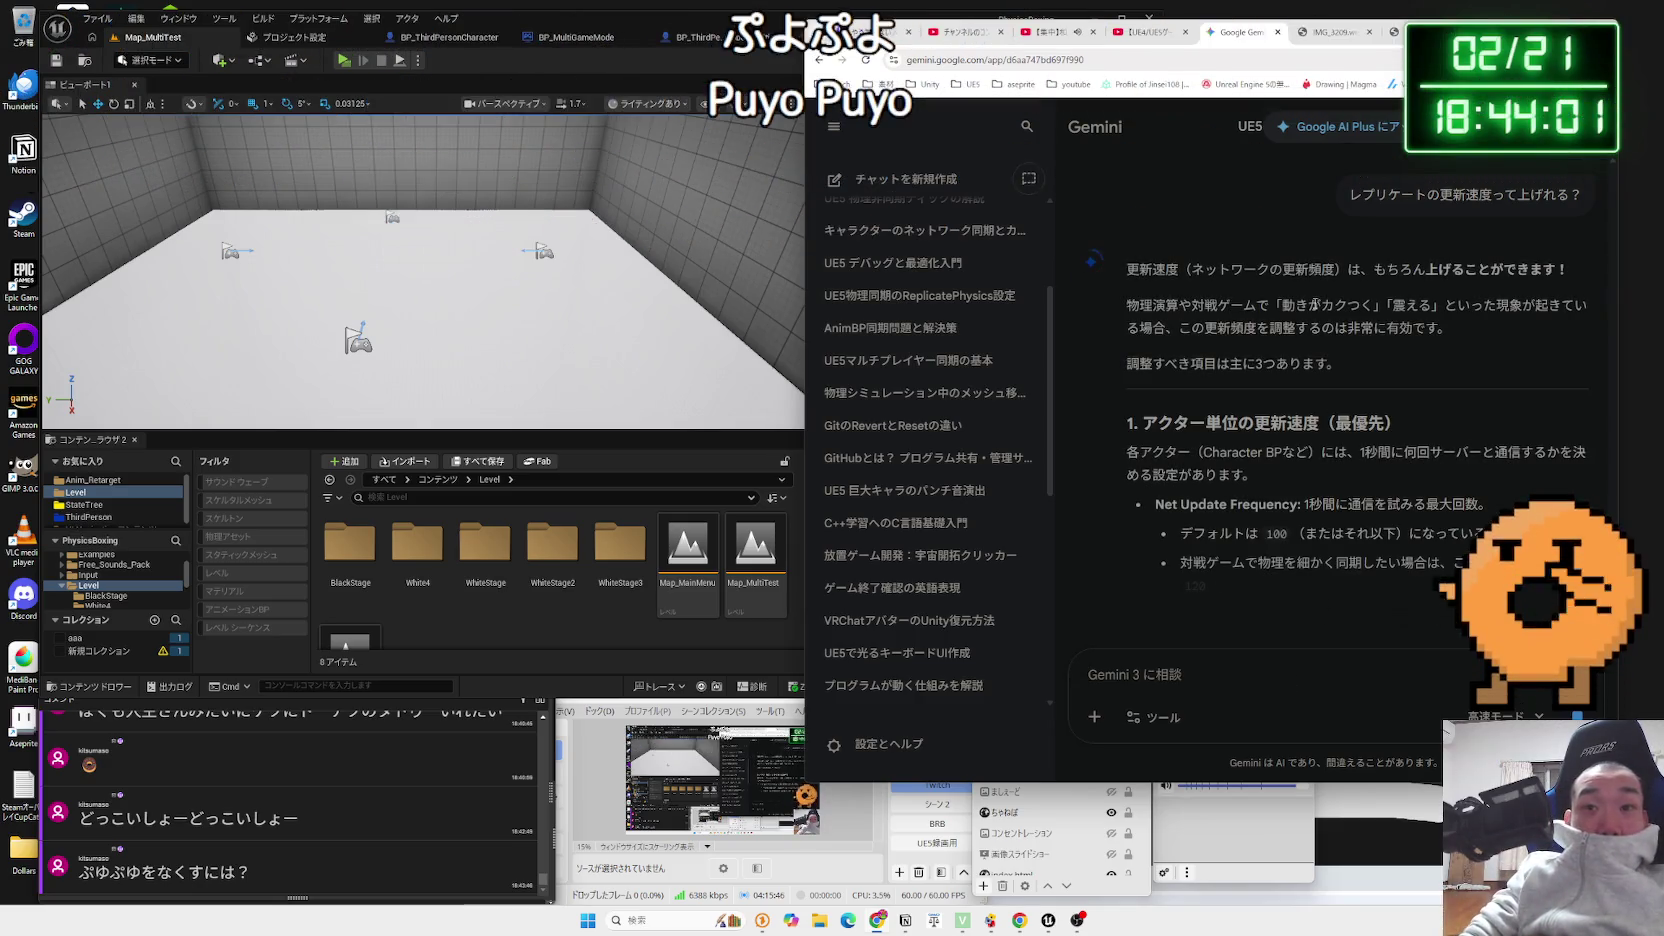
scroll(1250, 350, "down", 2)
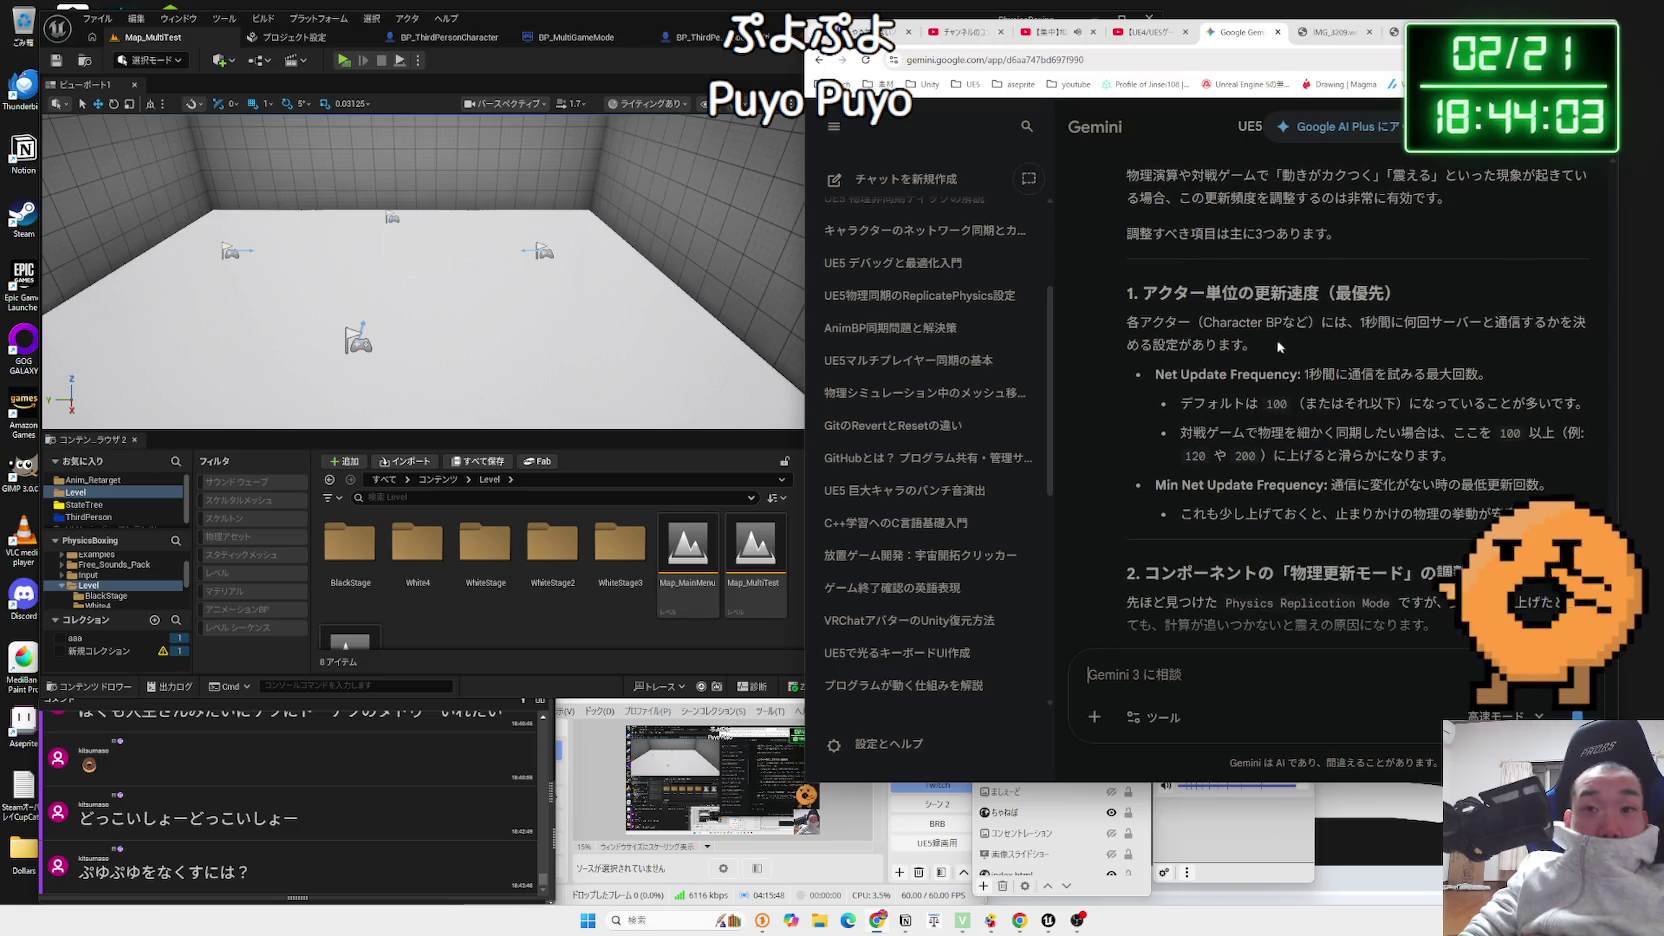
triple_click(1147, 323)
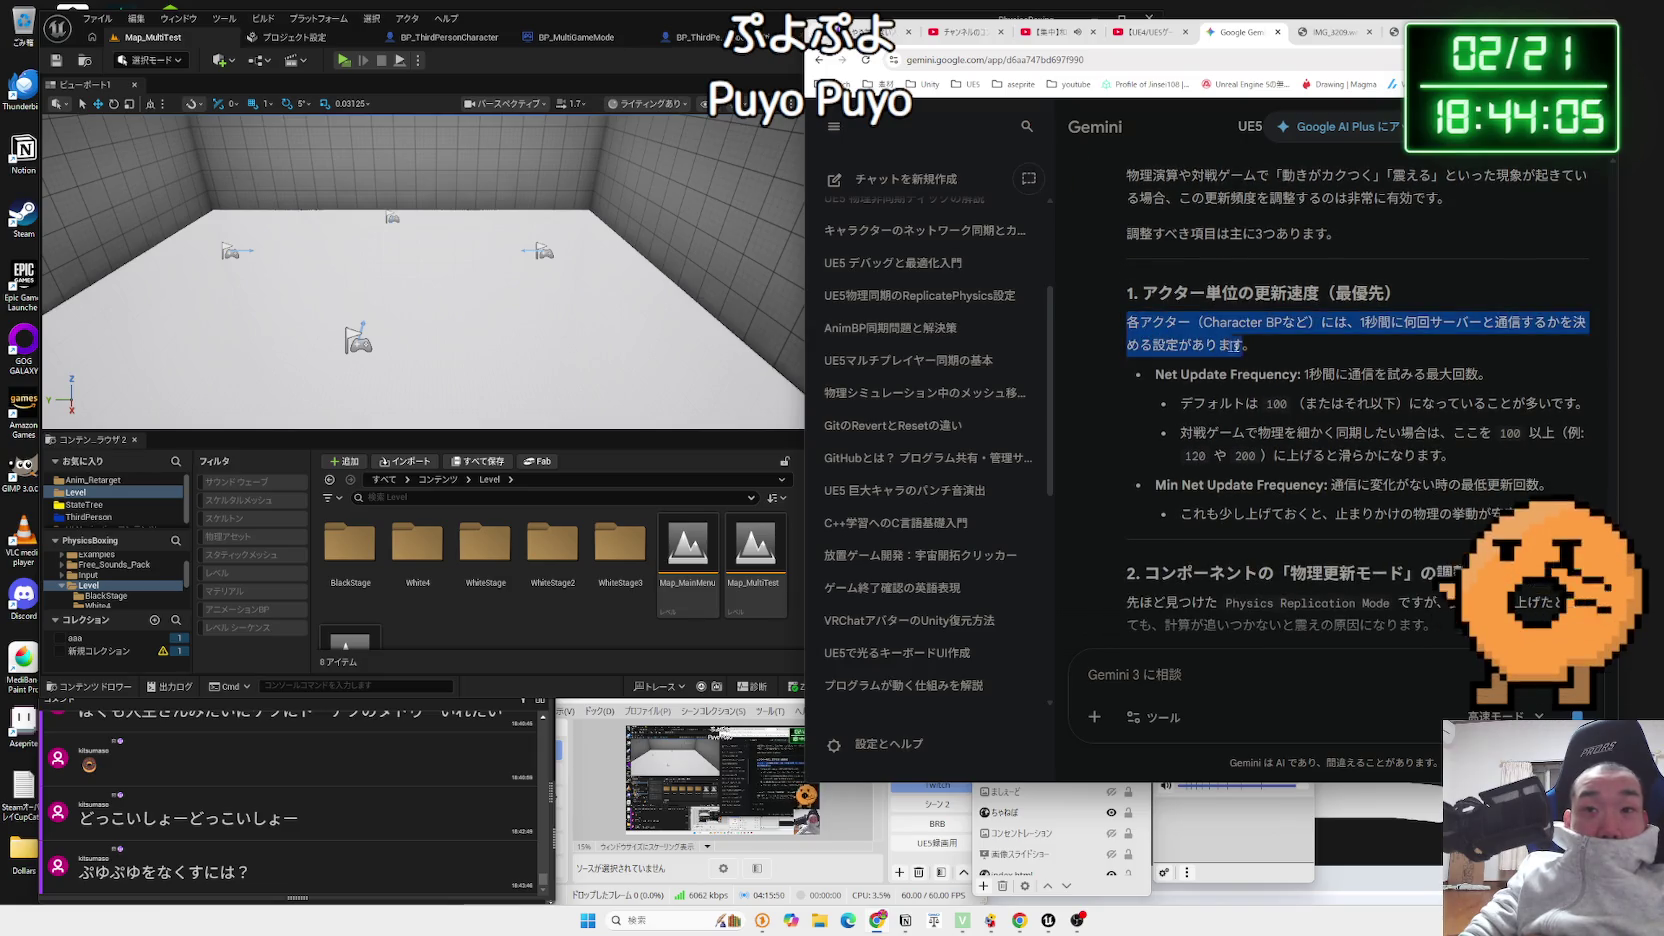
left_click(1108, 364)
- In the robot blueprint, filter RightGlove's Details with 'tick' to show its tick settings
left_click(581, 633)
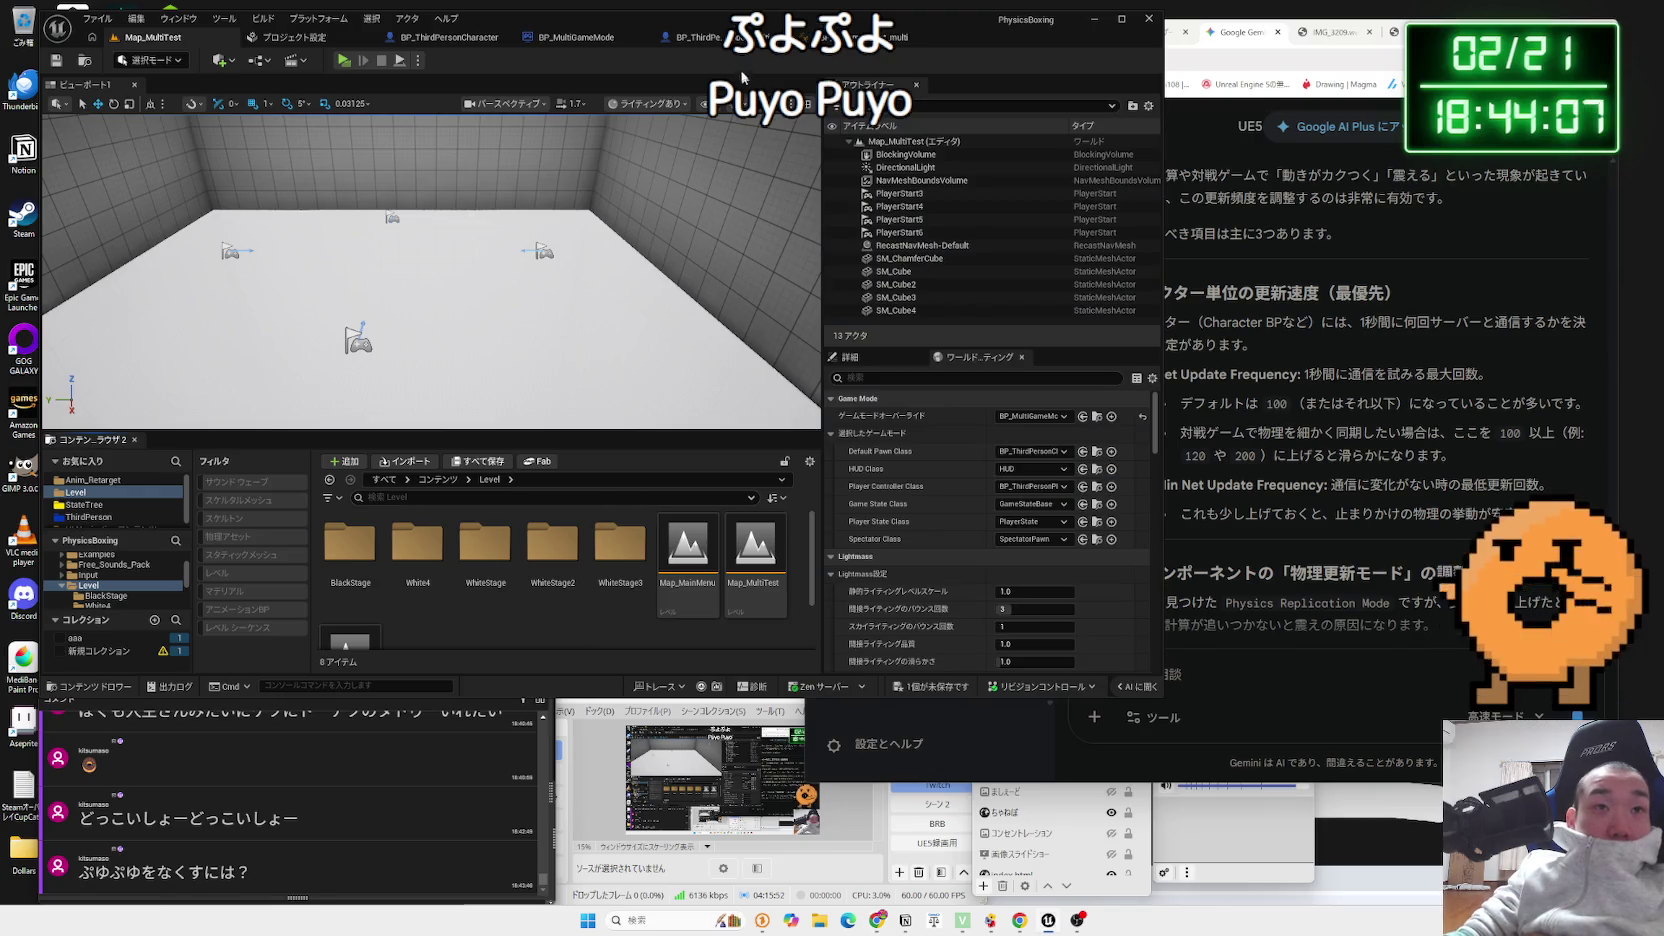
left_click(690, 37)
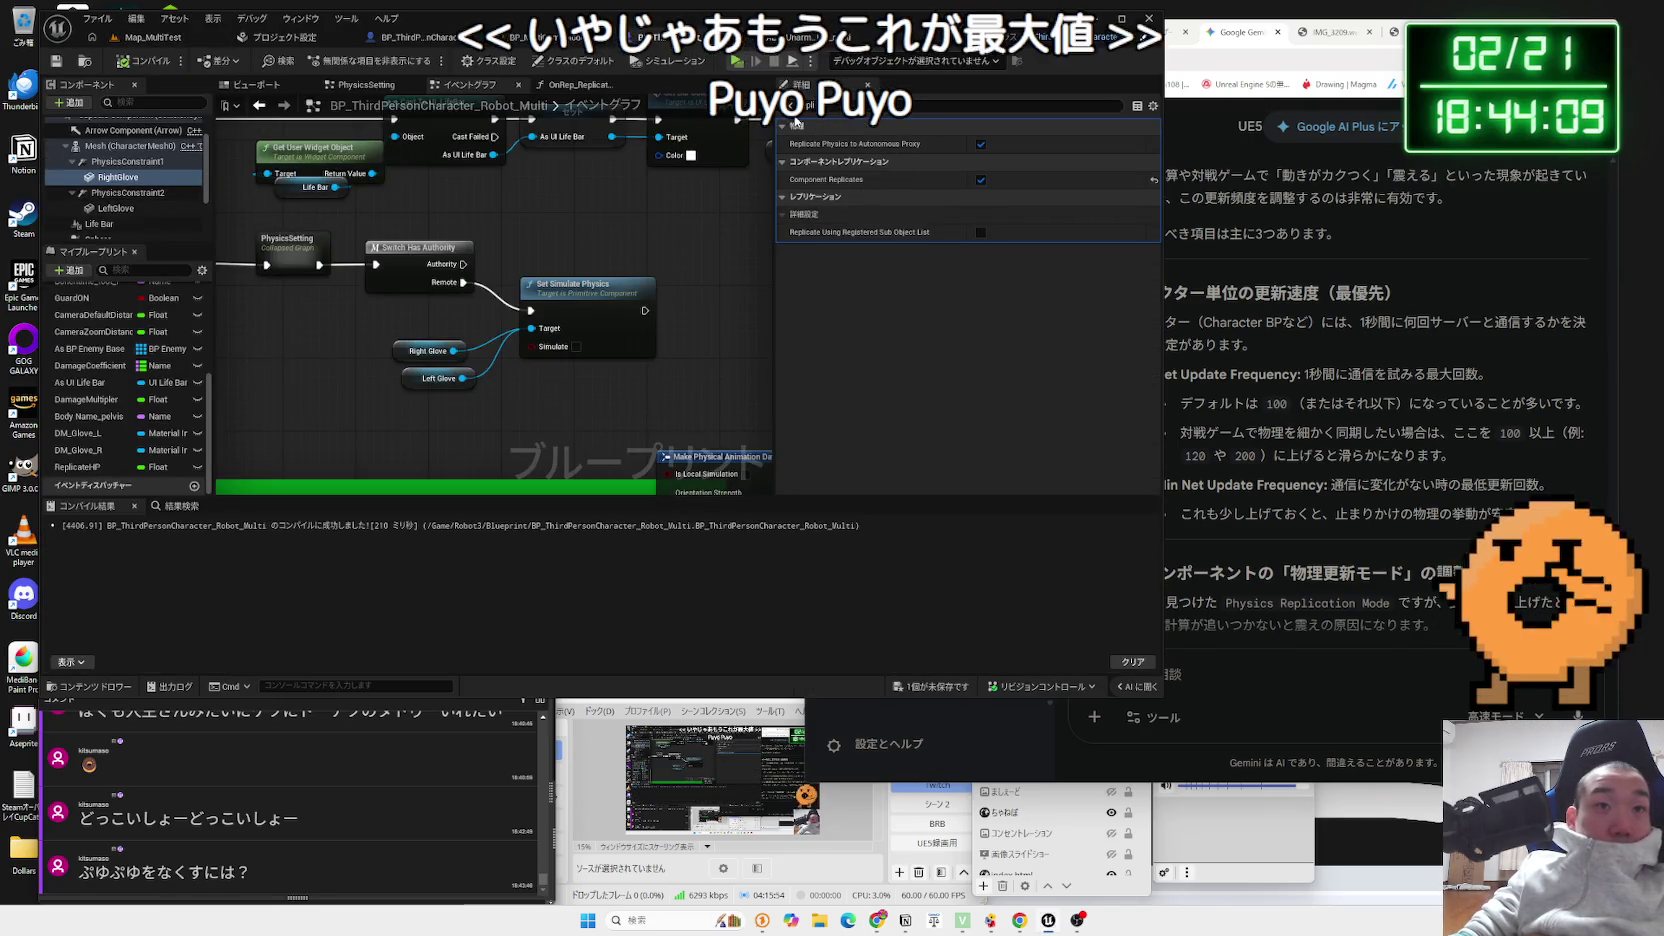
left_click(823, 108)
key("BackSpace")
key("BackSpace")
key("BackSpace")
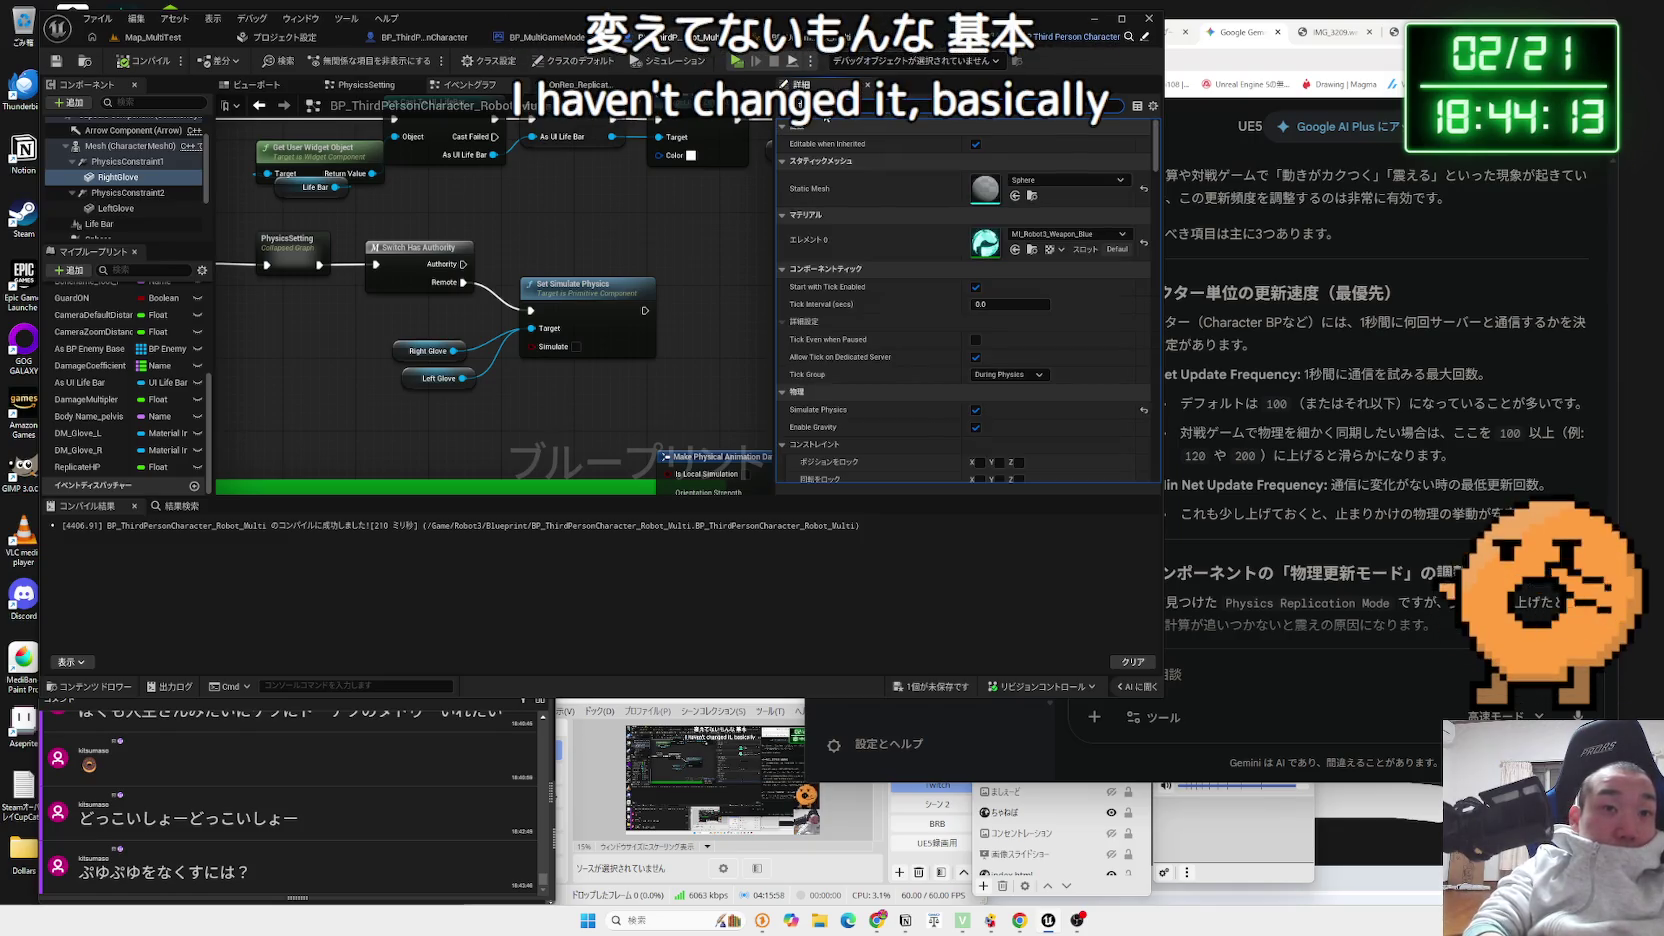
type("tick")
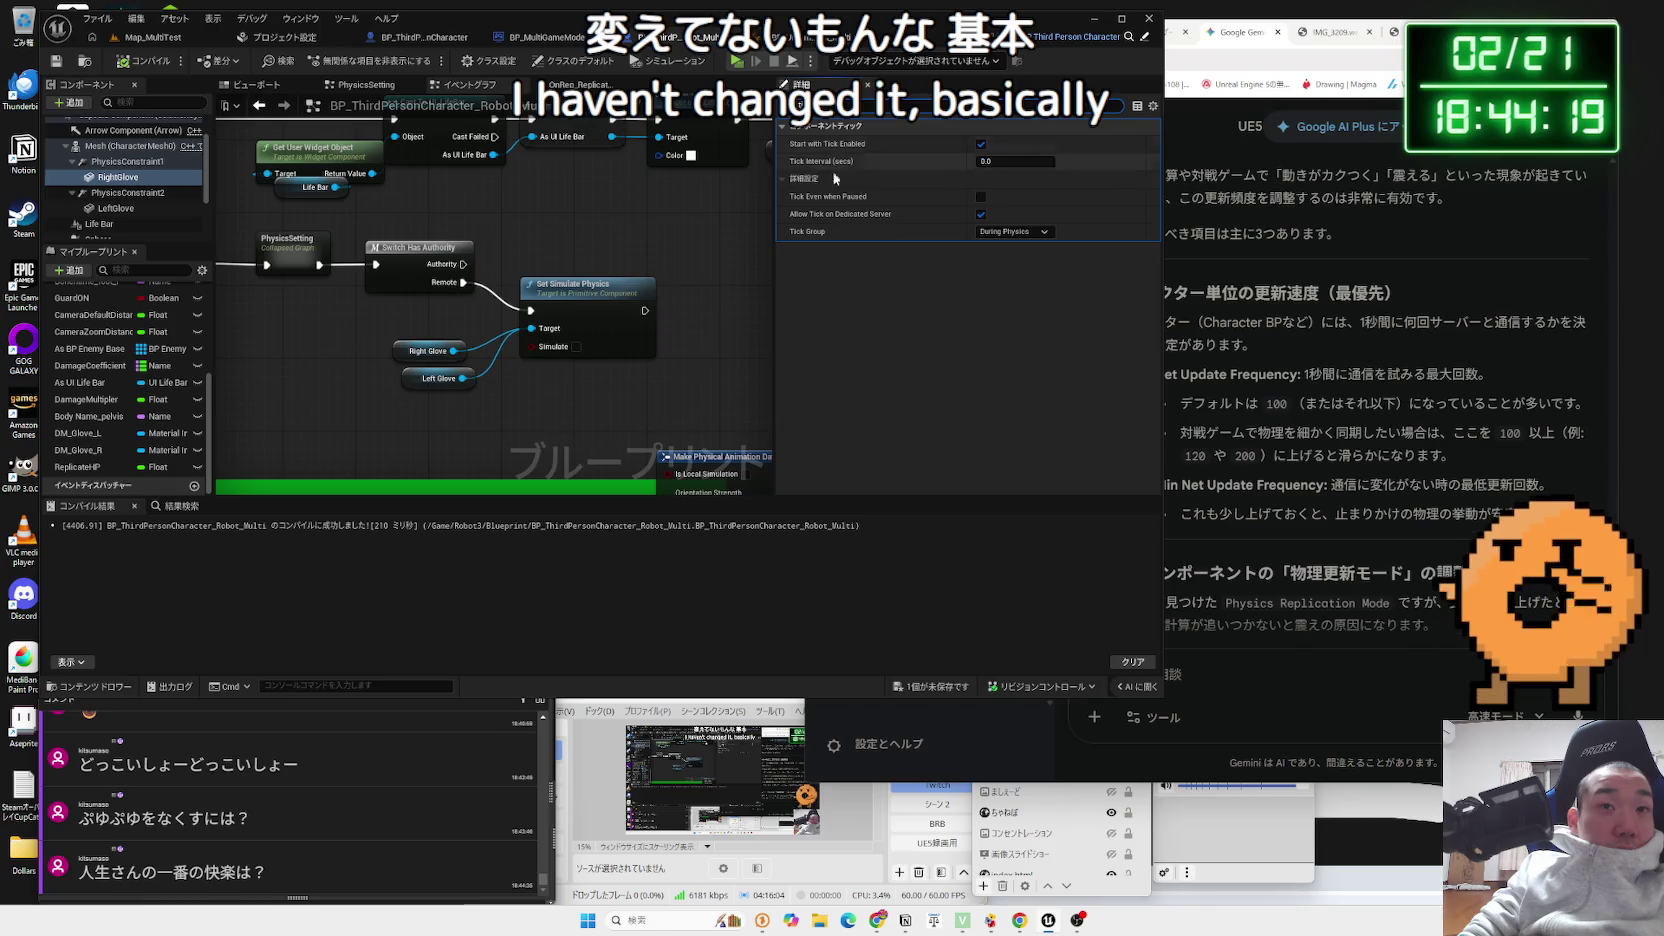
mouse_move(831, 162)
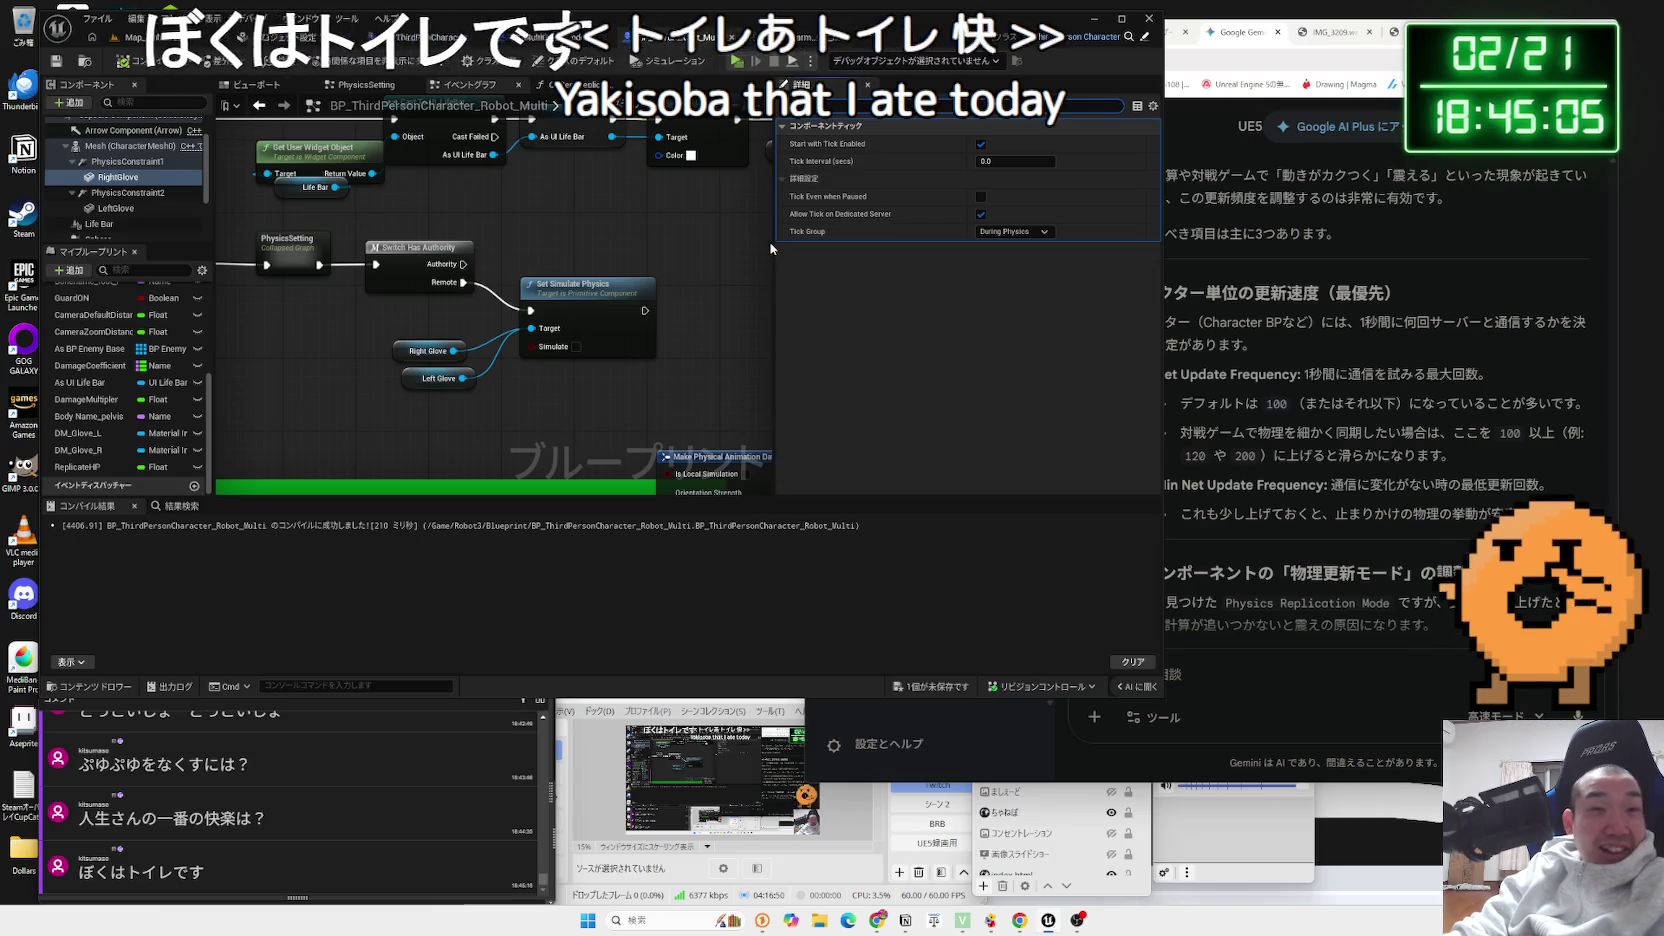
mouse_move(775, 242)
left_mouse_down()
mouse_move(840, 235)
mouse_move(810, 215)
mouse_move(813, 190)
left_mouse_up()
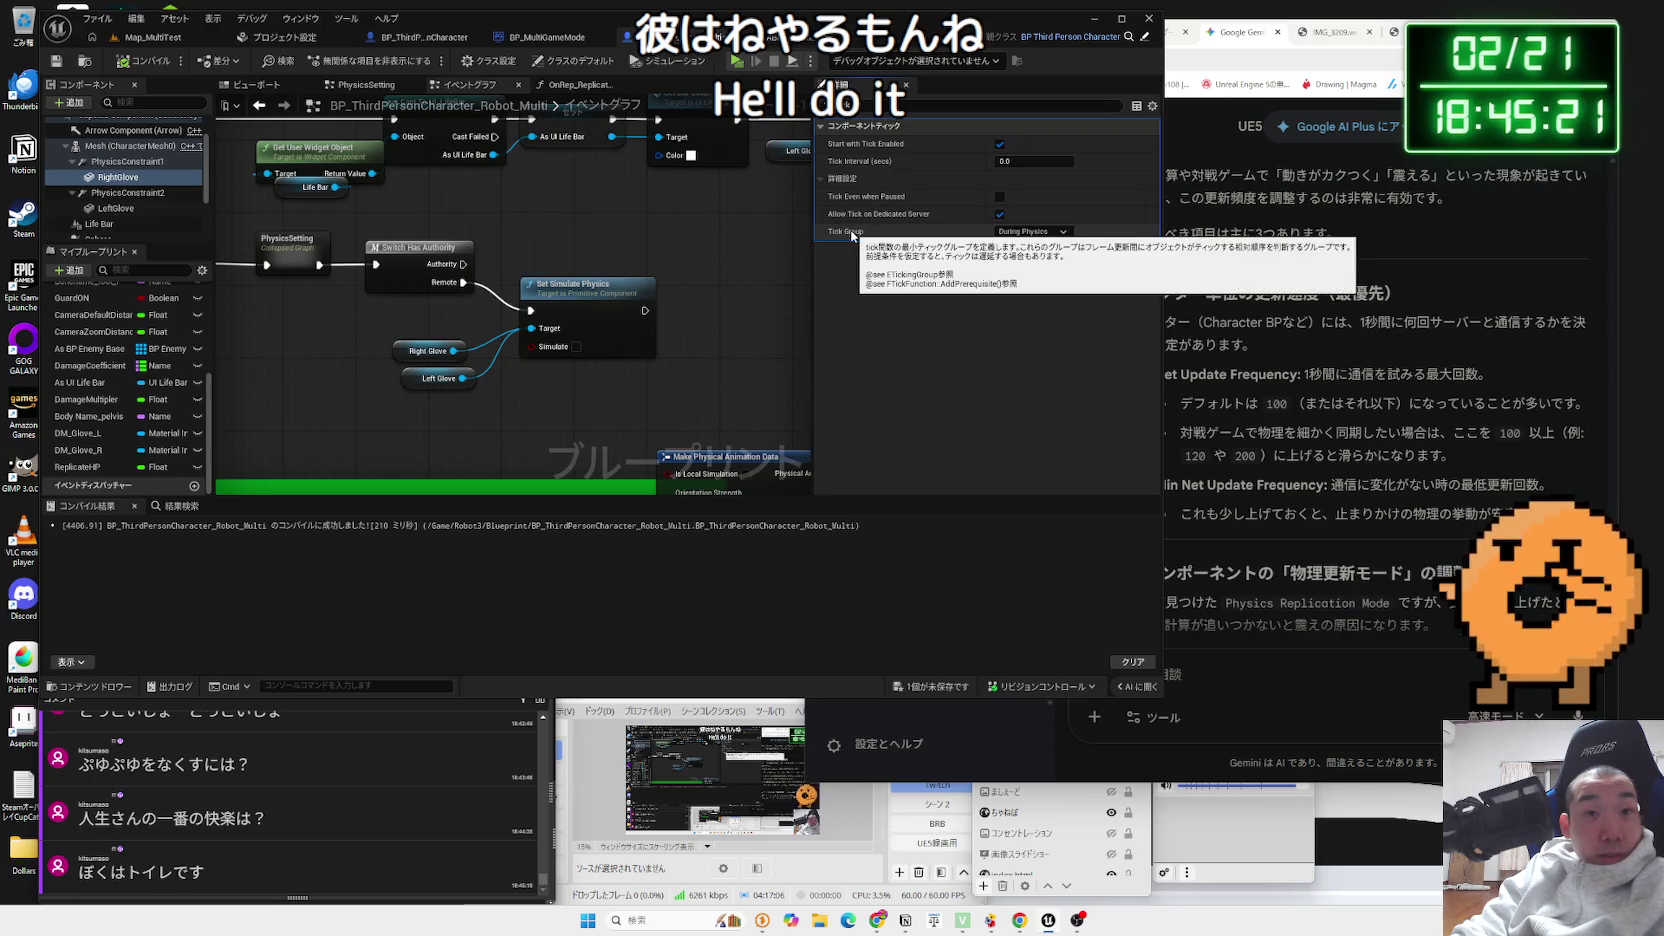
- Choose Pre Physics in RightGlove's Tick Group dropdown, then return to the Map_MultiTest tab
left_click(1046, 234)
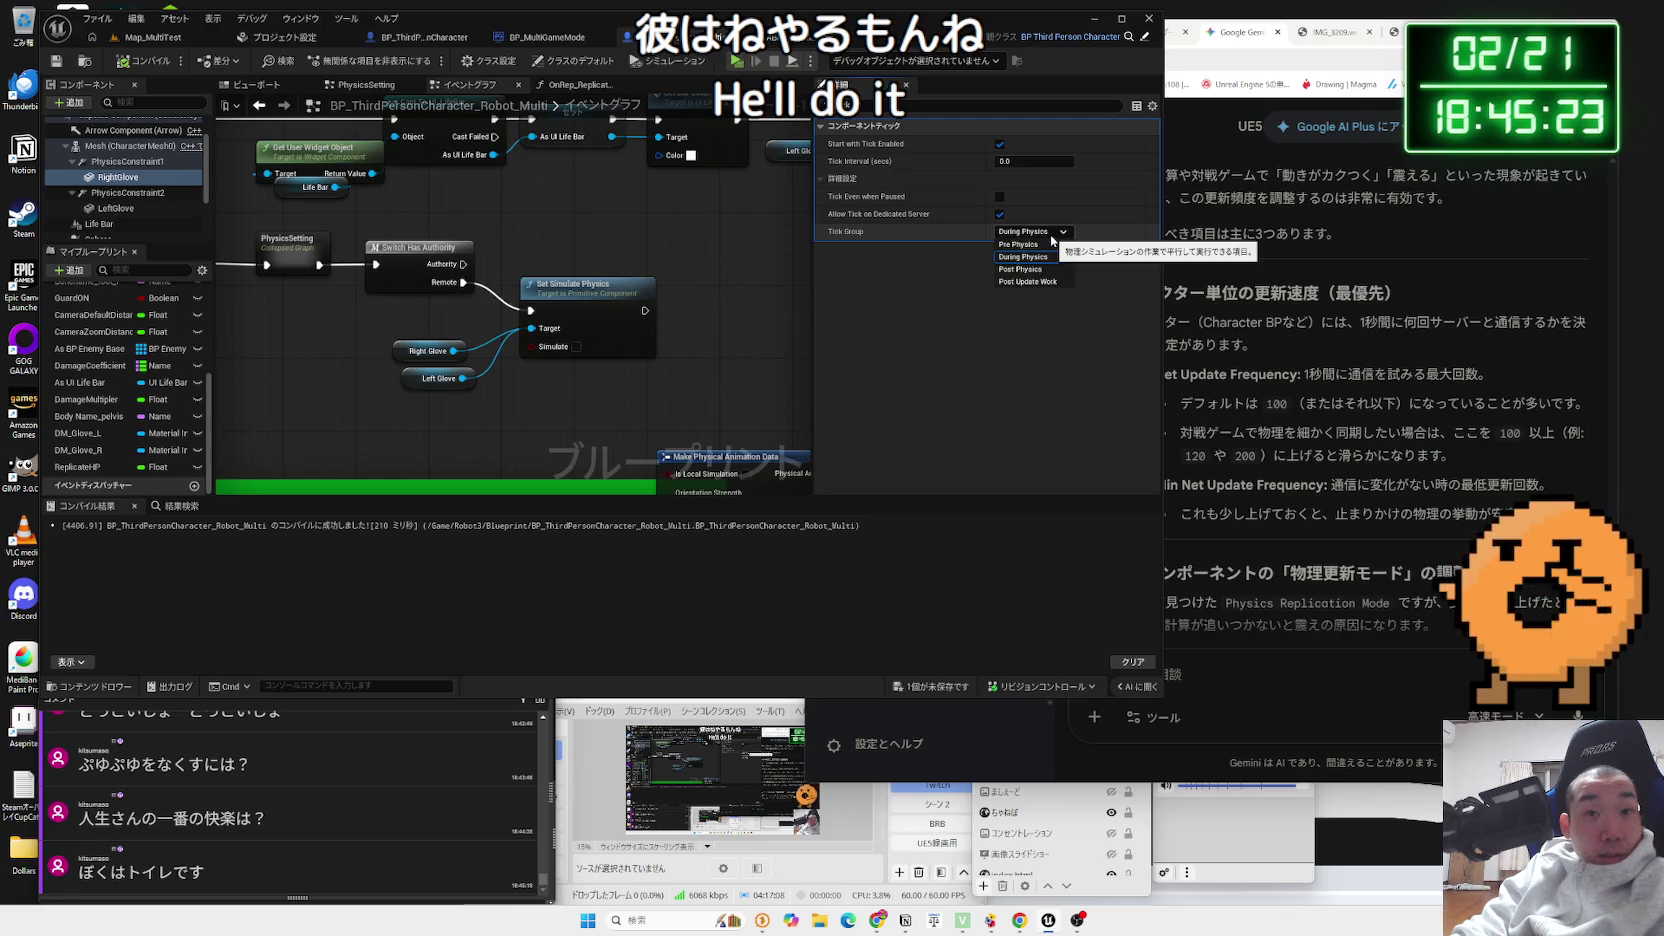
left_click(1050, 236)
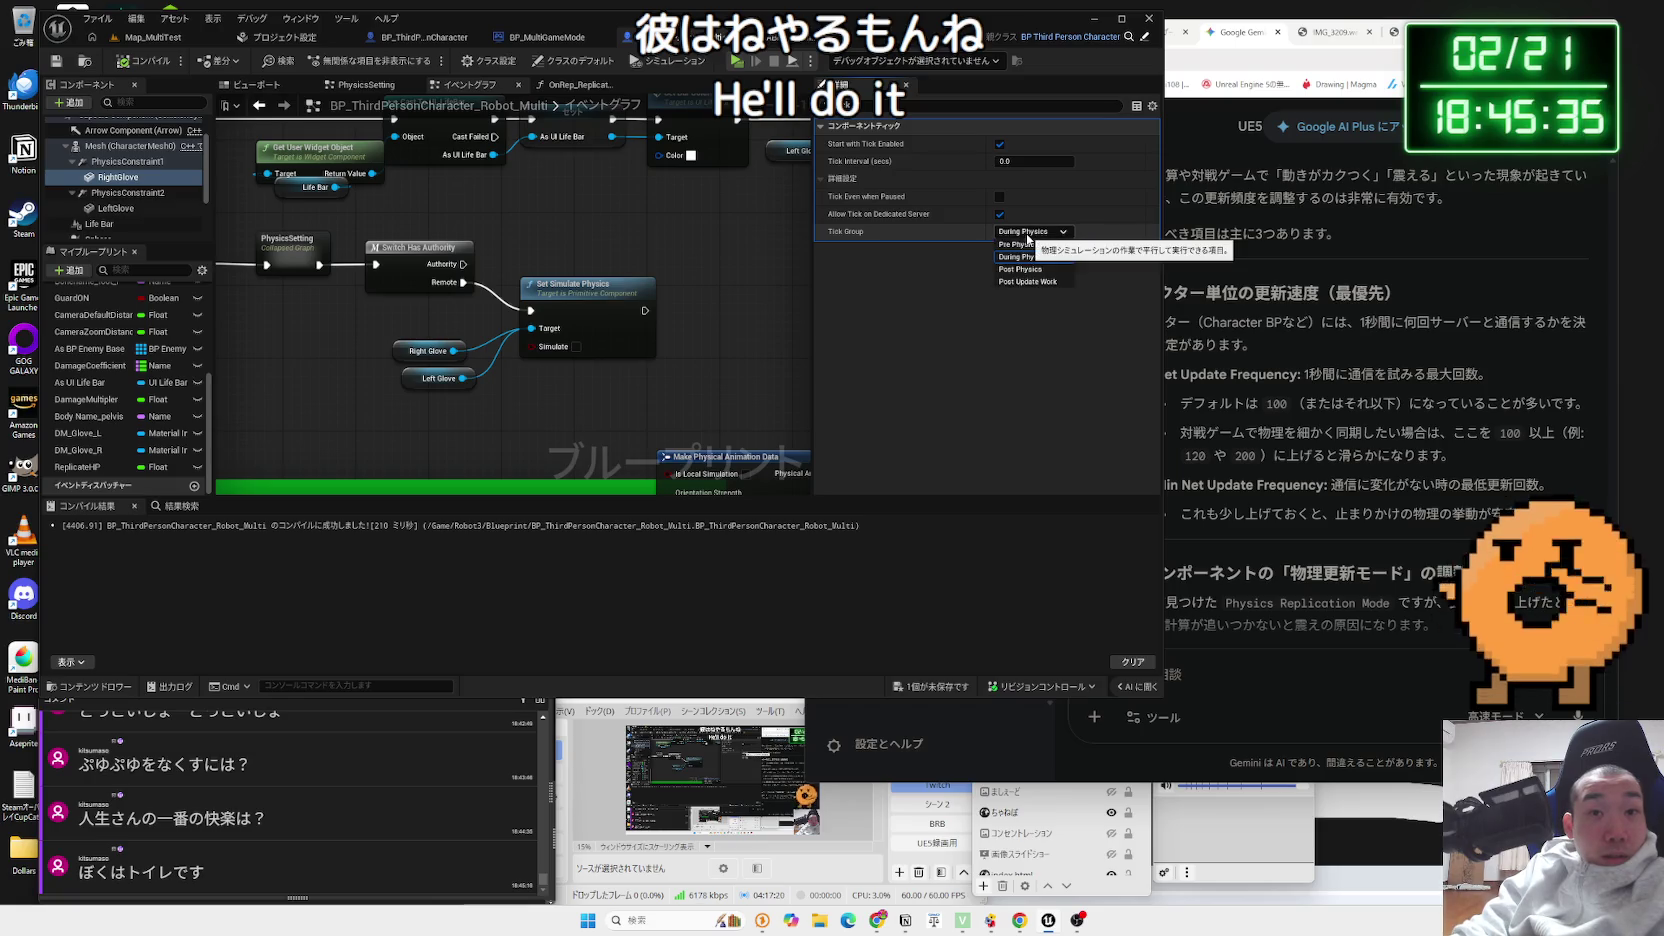
left_click(1030, 233)
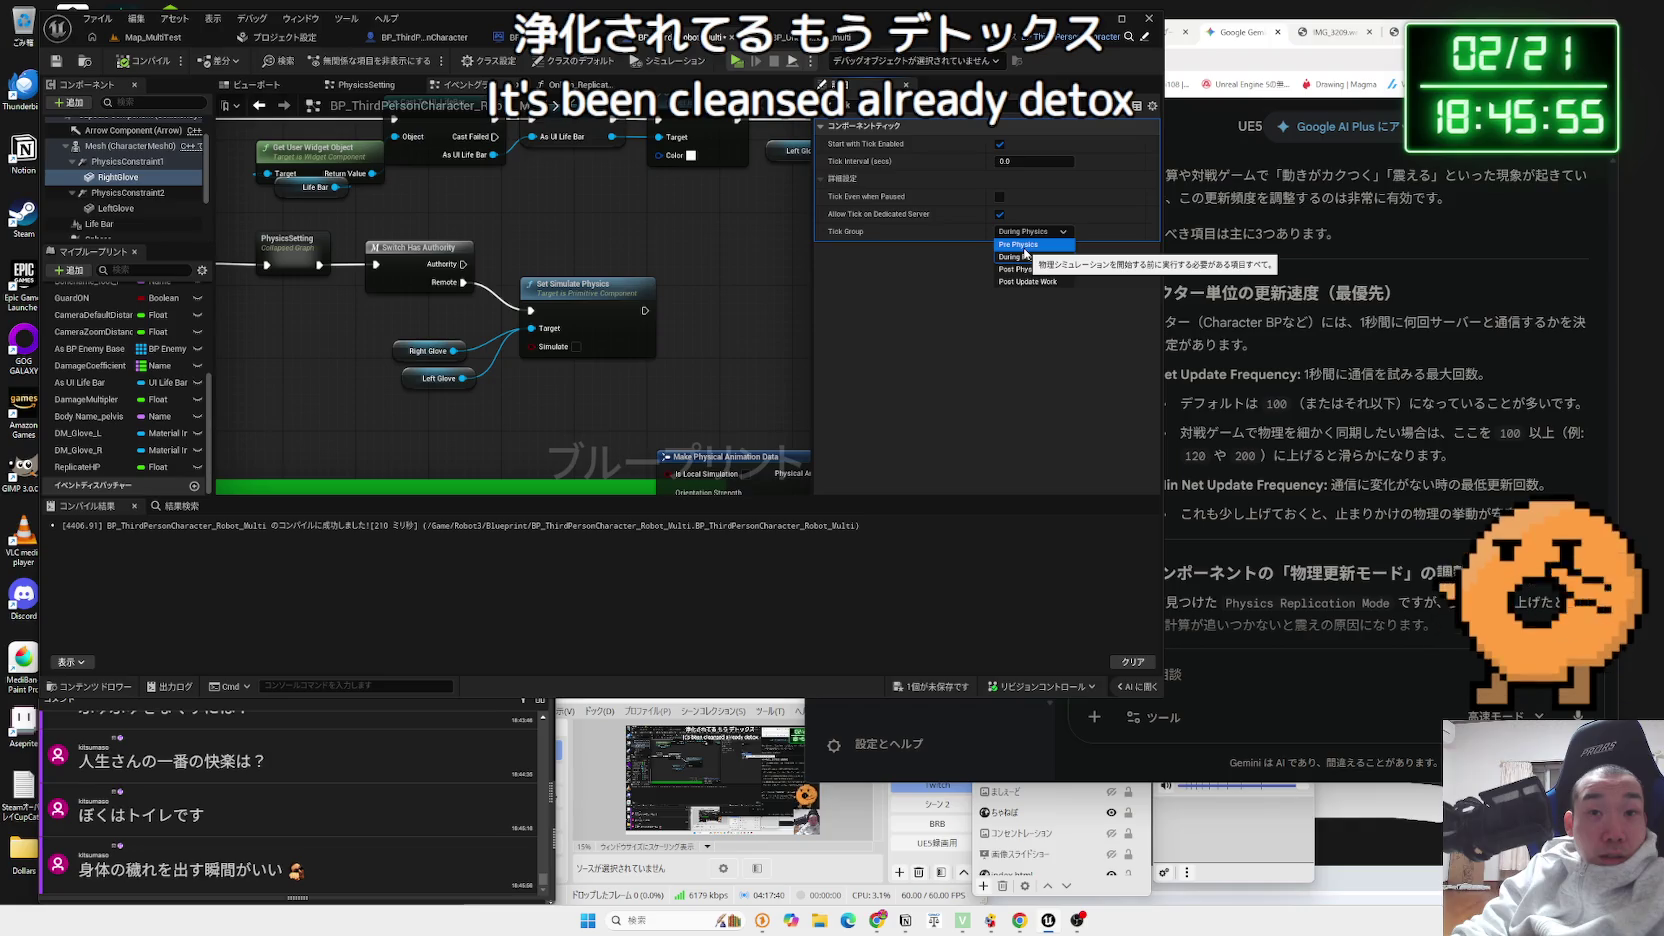
left_click(1024, 247)
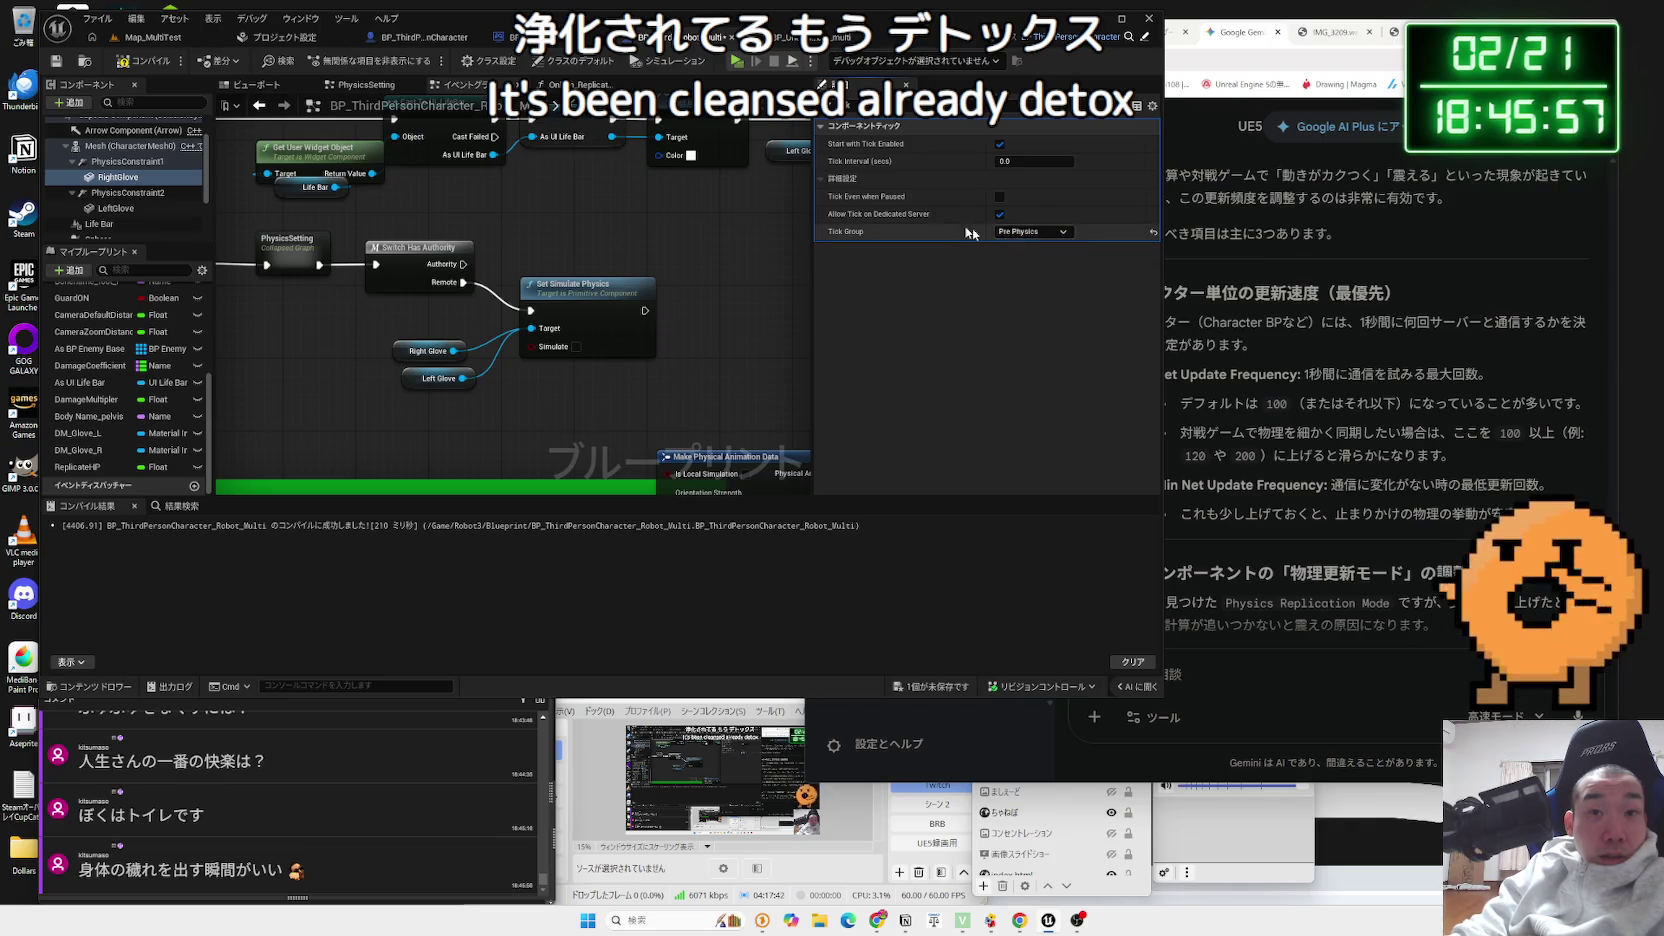
left_click(150, 37)
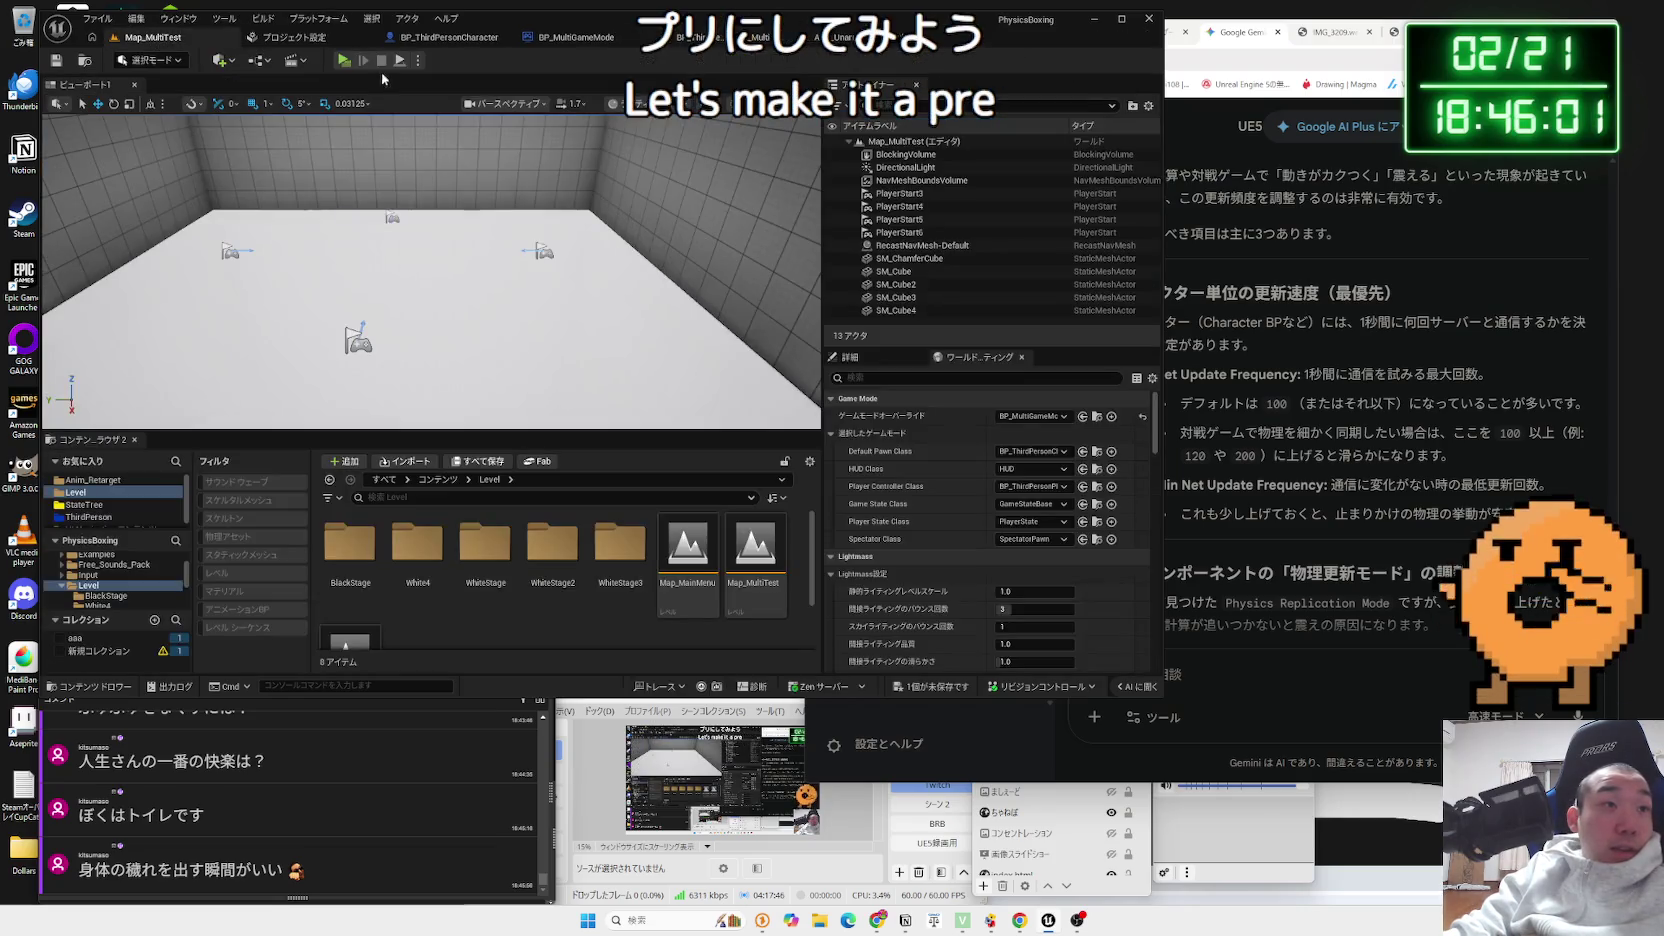
- Run a server-and-two-client PIE, ragdoll the robots with R, then return to the robot blueprint
key("alt+p")
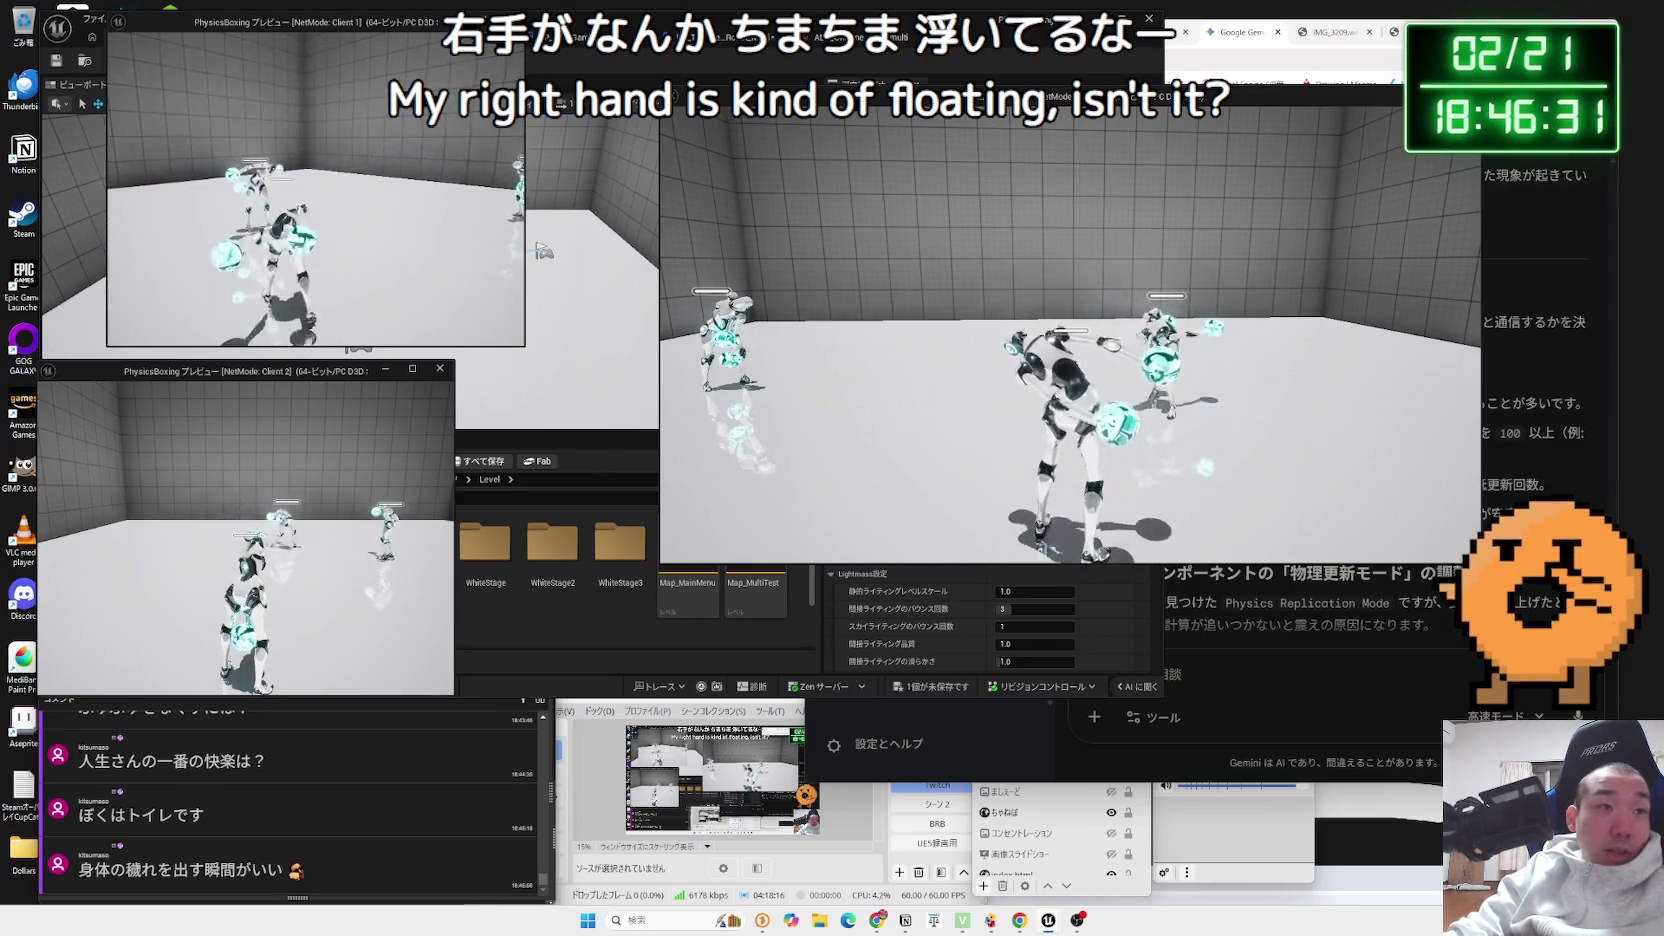
key("r")
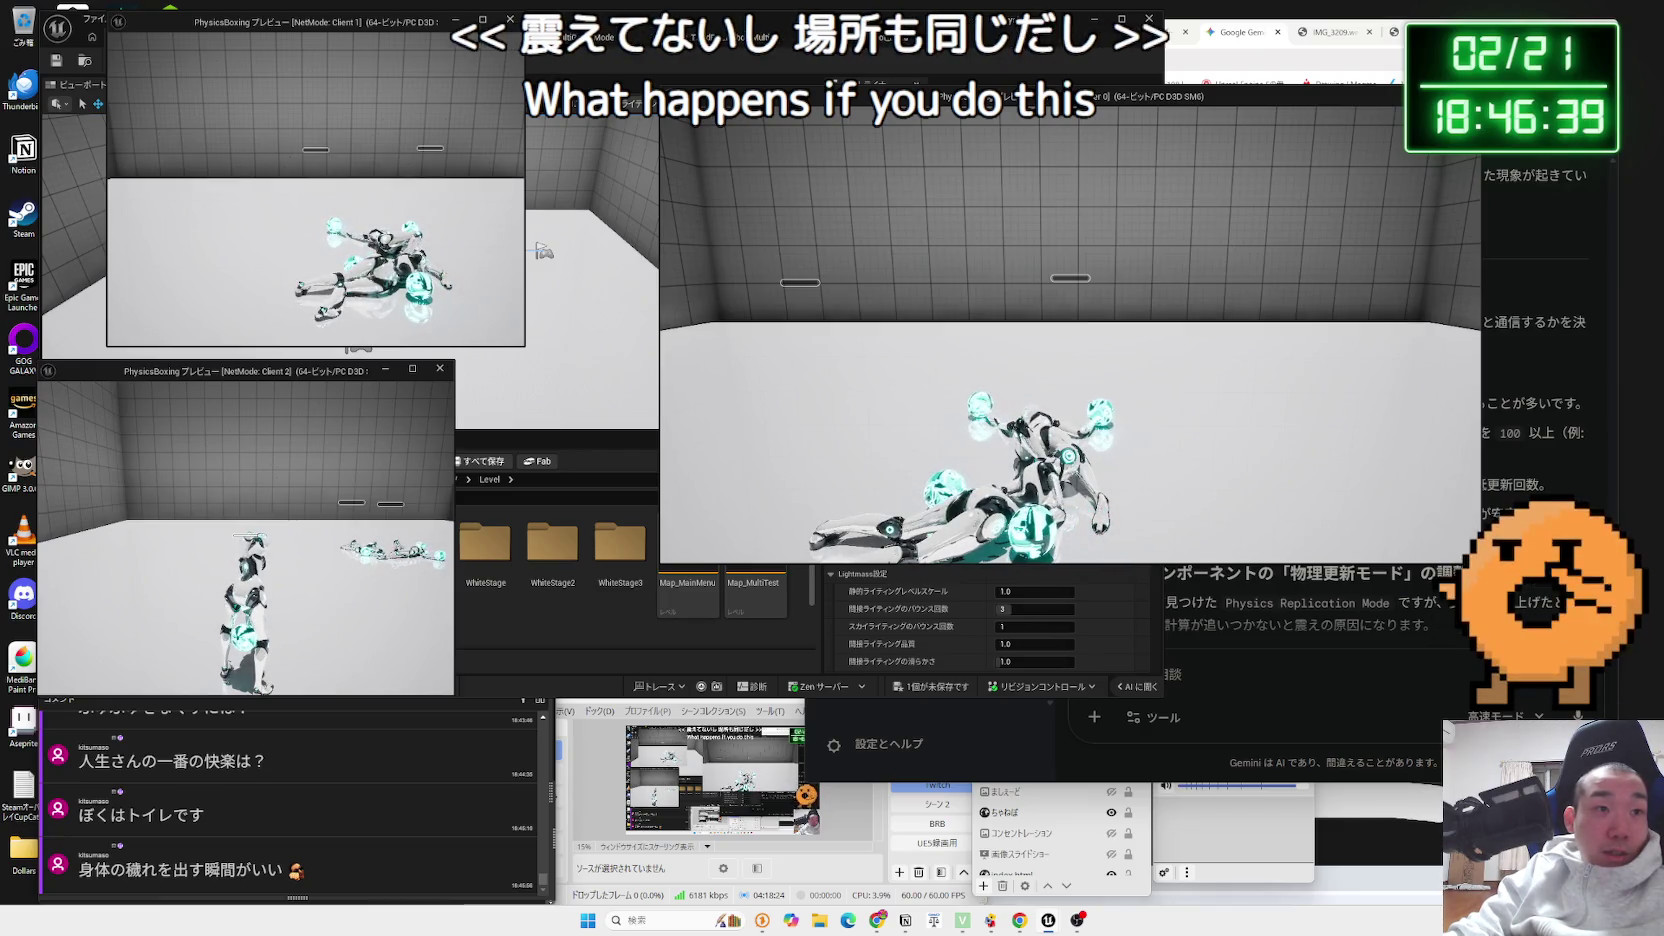
left_click(580, 37)
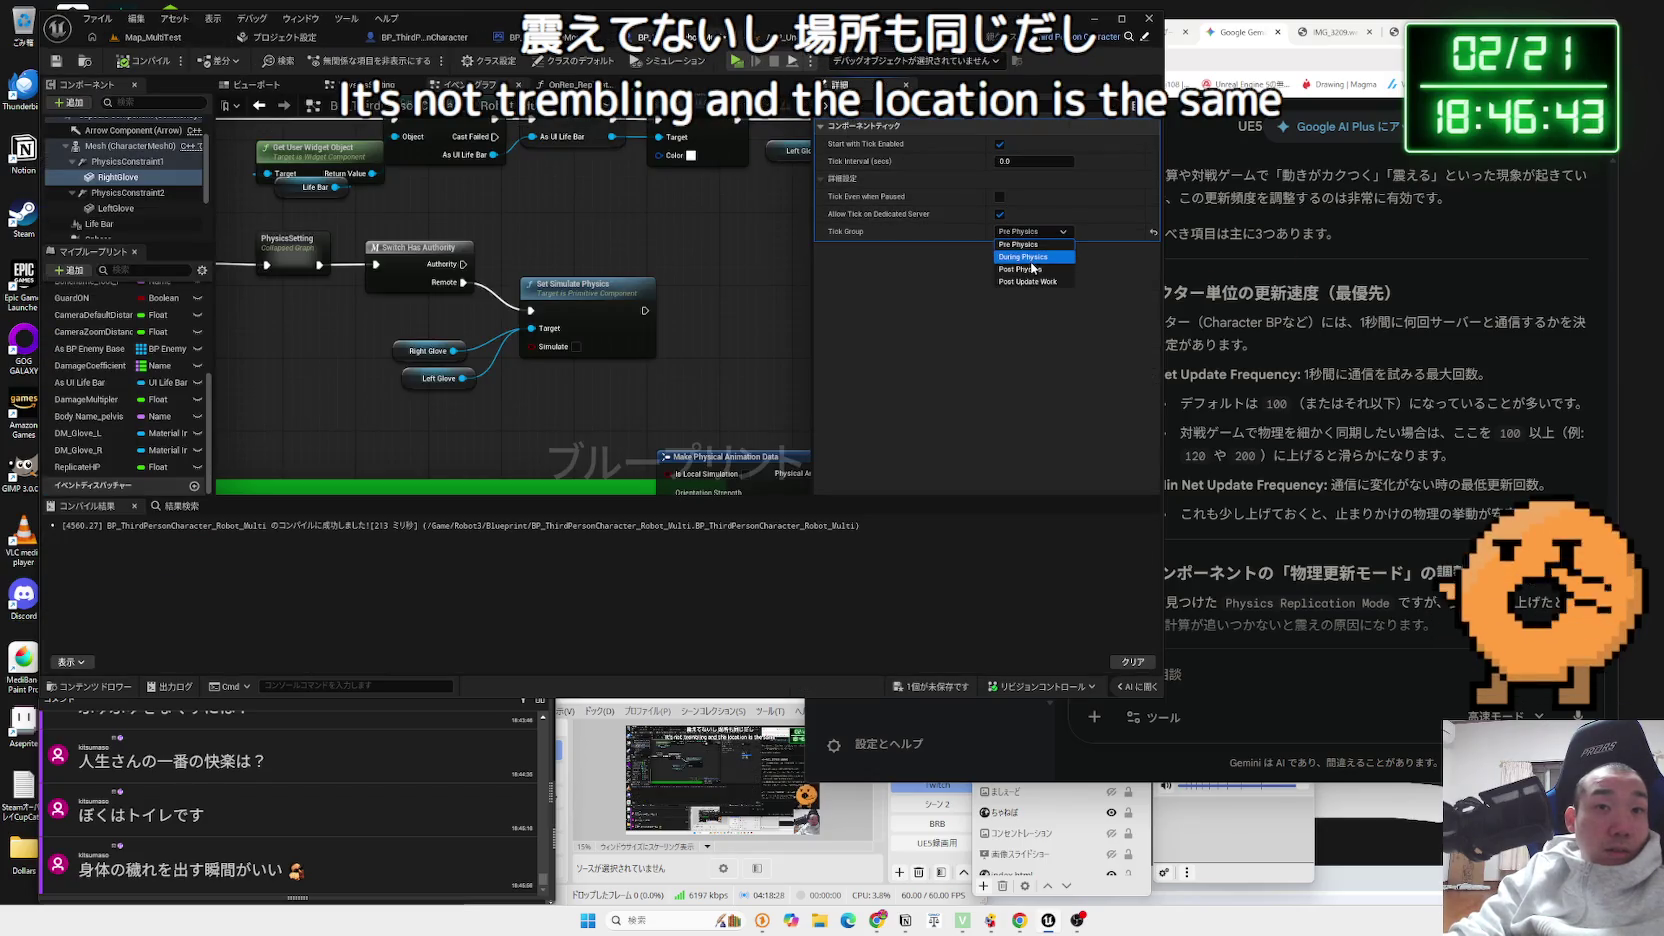
- Set RightGlove's Tick Group to Post Physics and recompile the robot Blueprint
left_click(1034, 270)
left_click(140, 60)
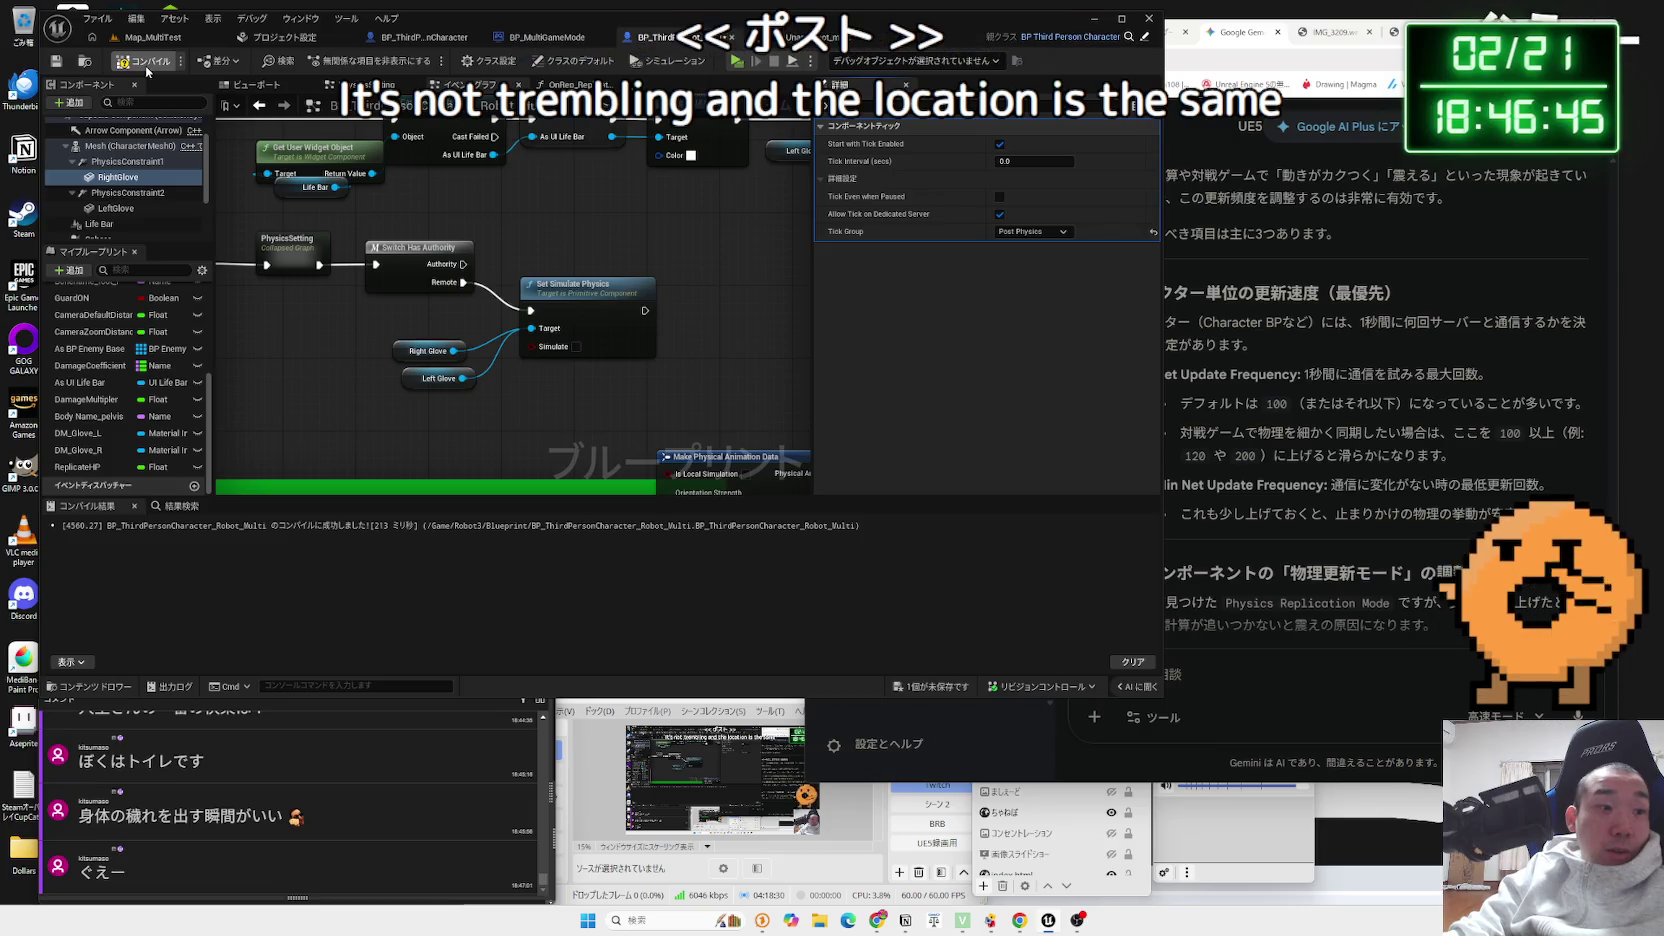
left_click(141, 40)
- Run a server-and-two-client playtest on Map_MultiTest, switching between game windows, then stop it
left_click(345, 61)
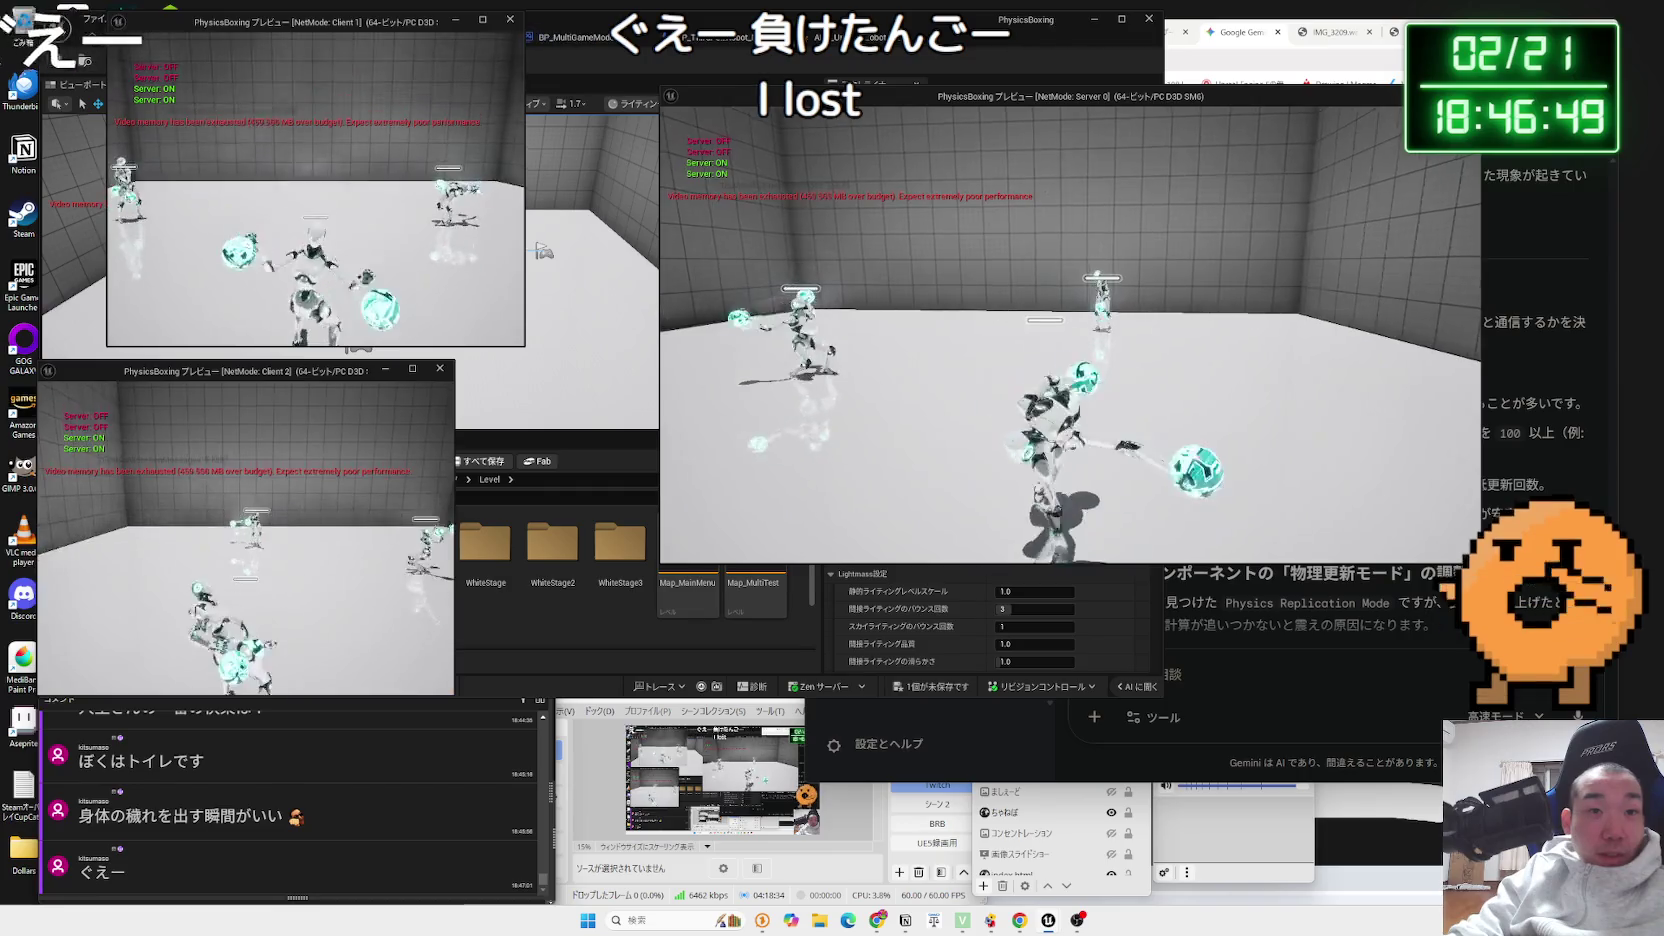
key("alt+Tab")
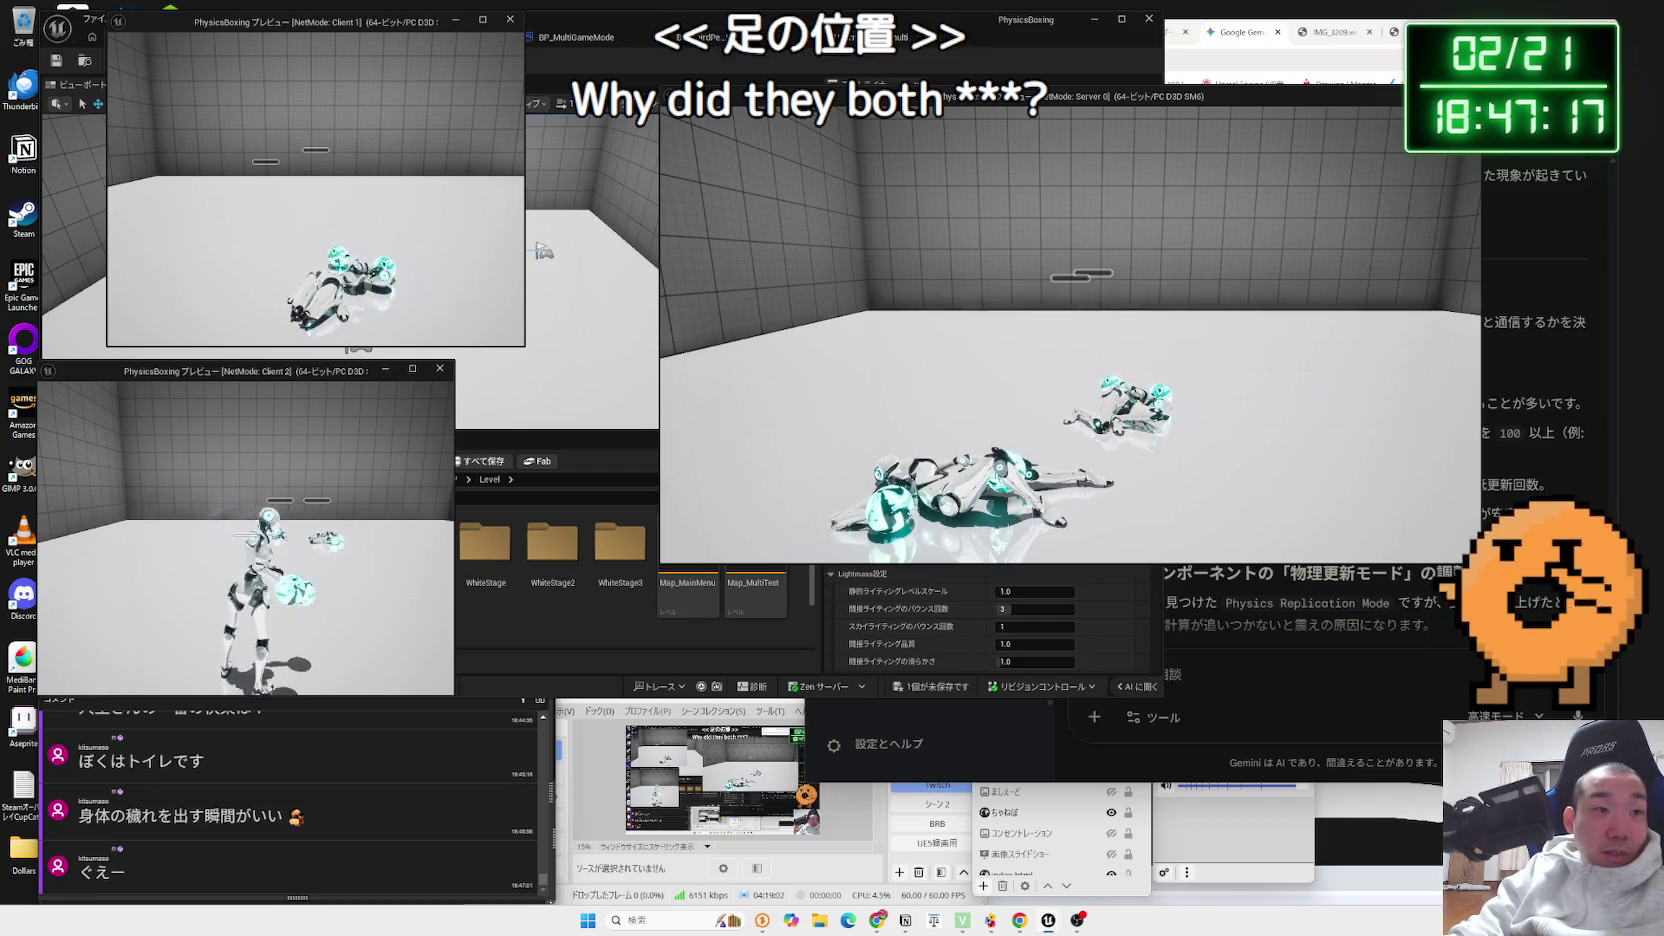
key("alt+Tab")
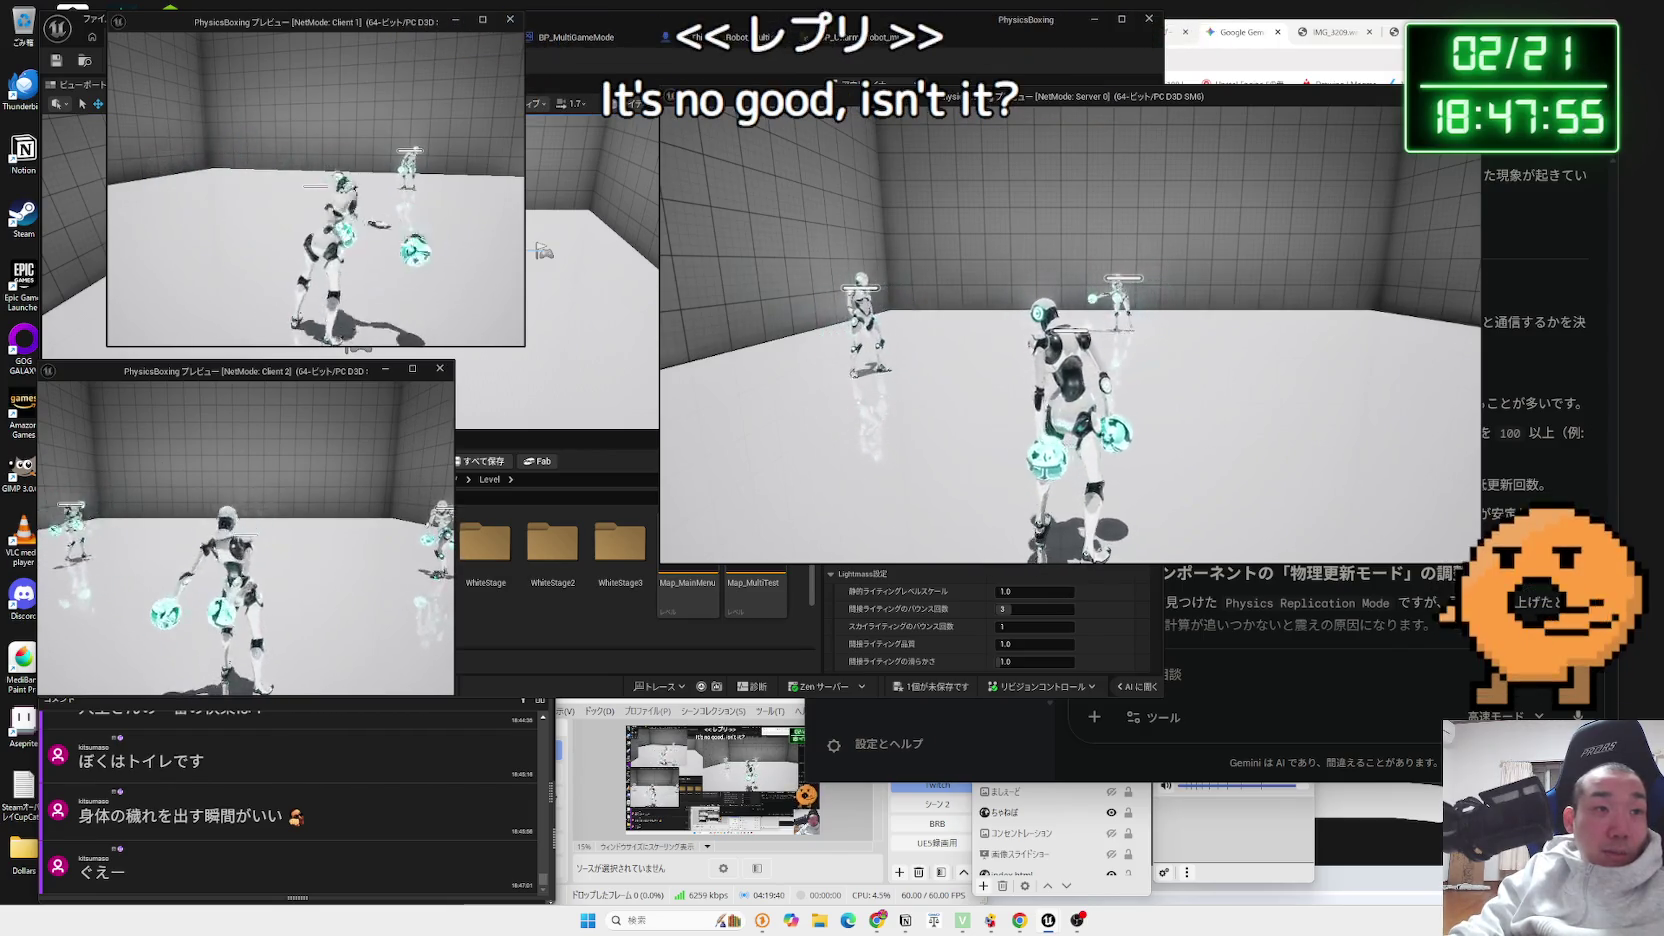
key("Escape")
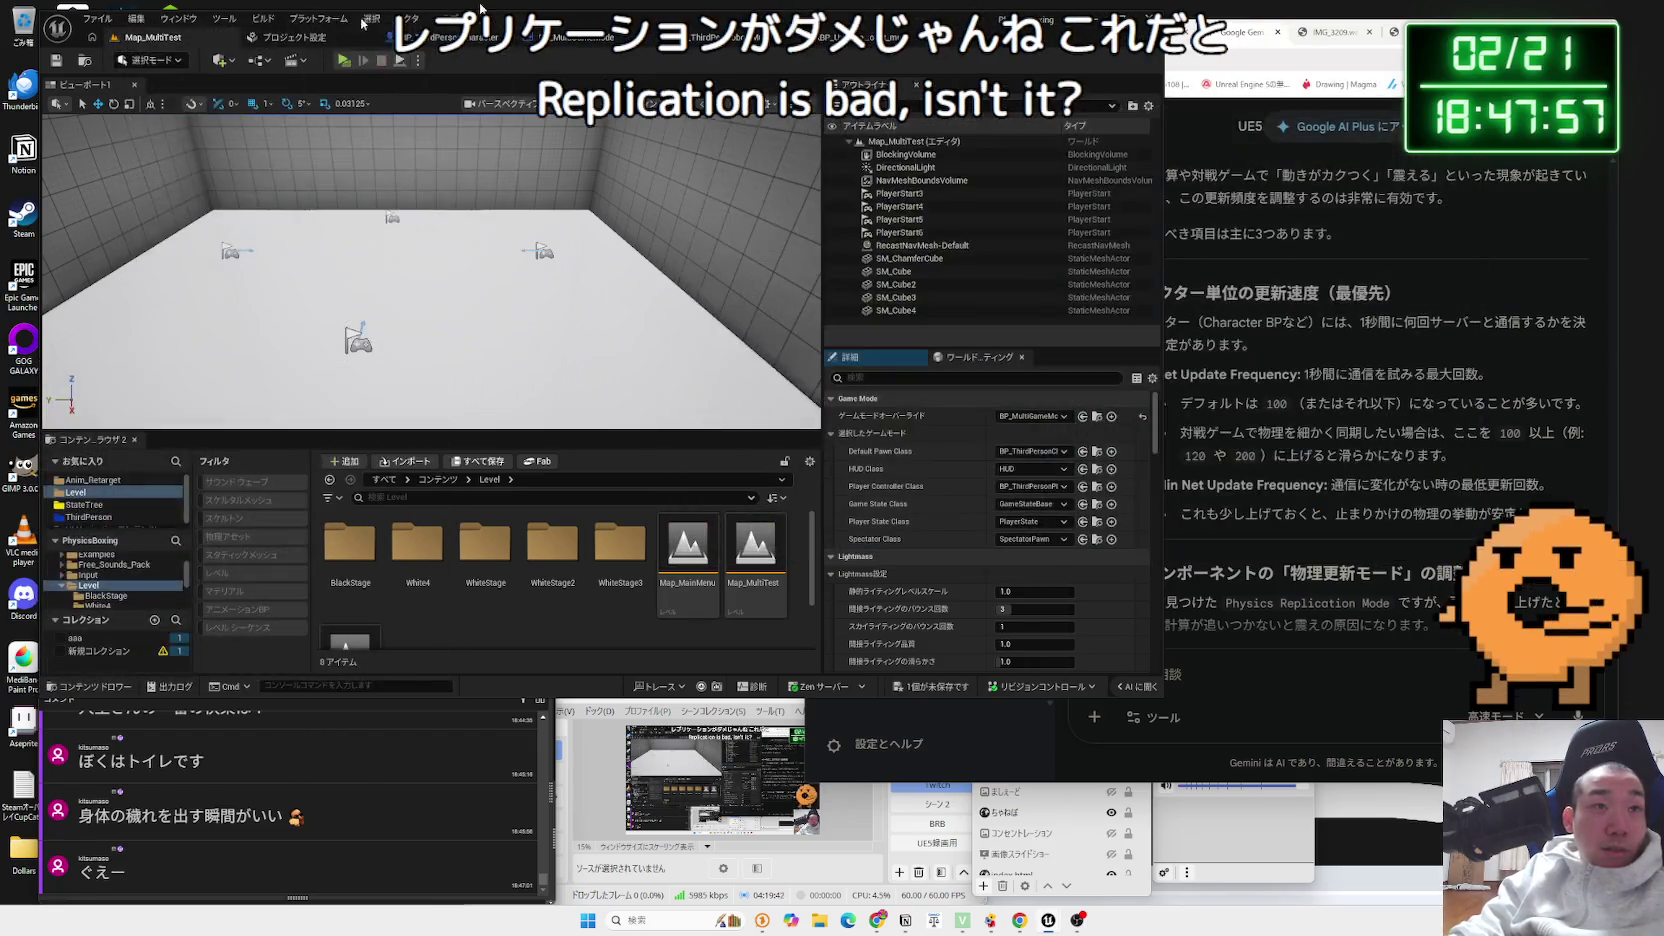
- Test the Post Update Work tick group in a multiplayer PIE on Map_MultiTest, then reopen the robot blueprint
left_click(735, 40)
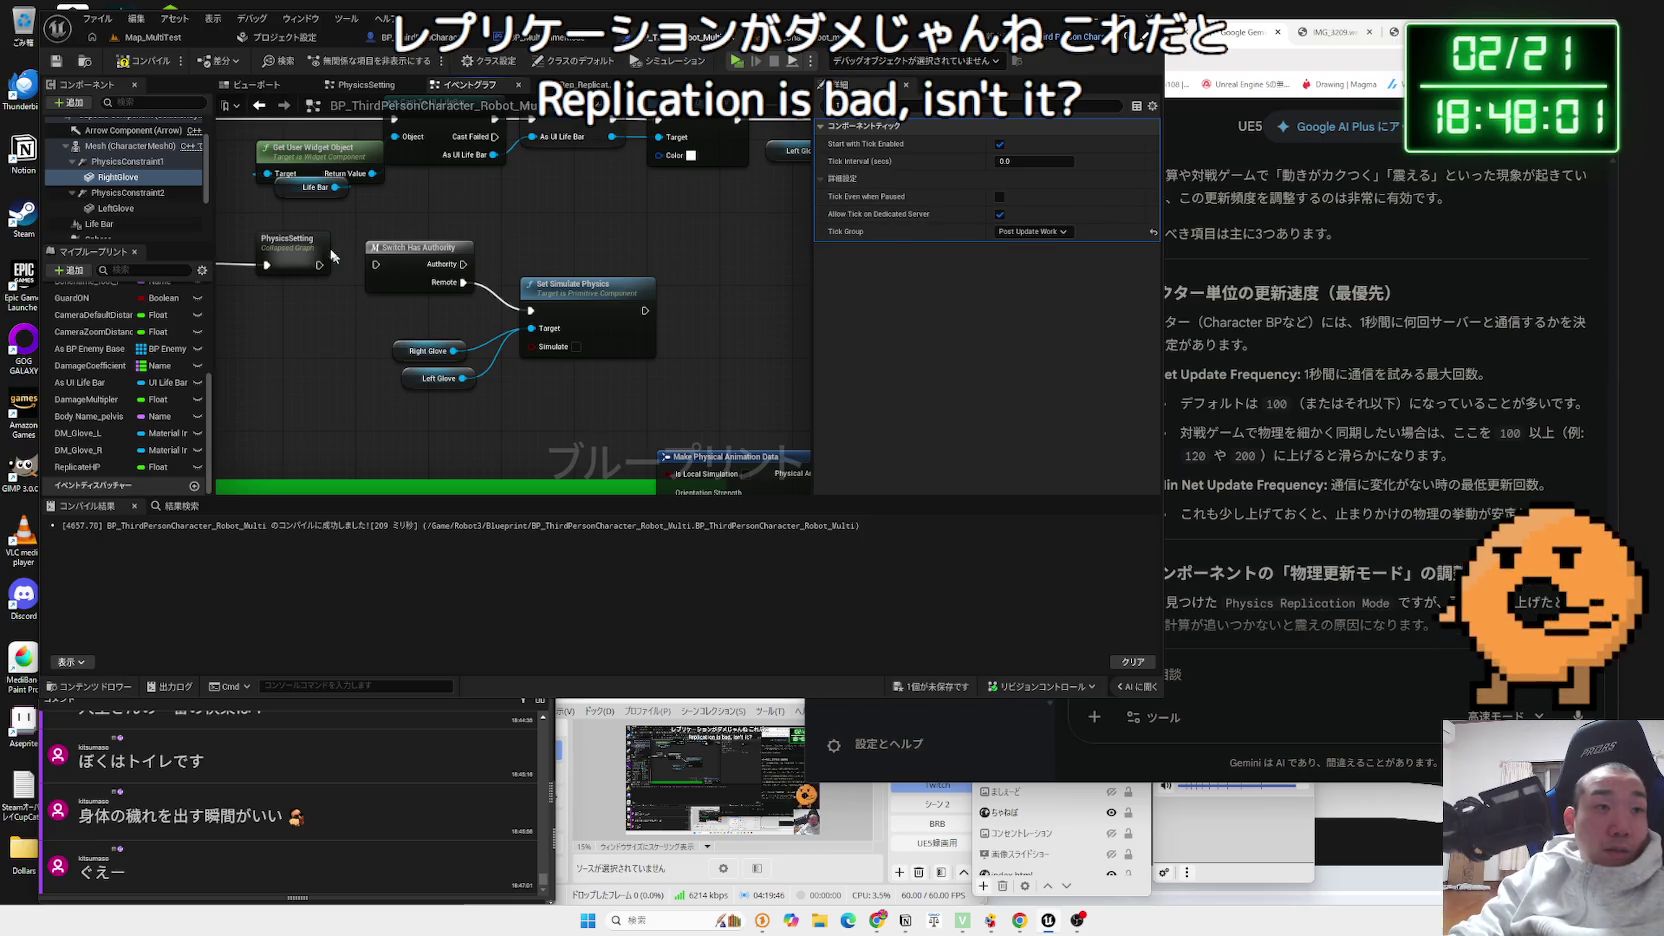
left_click(148, 38)
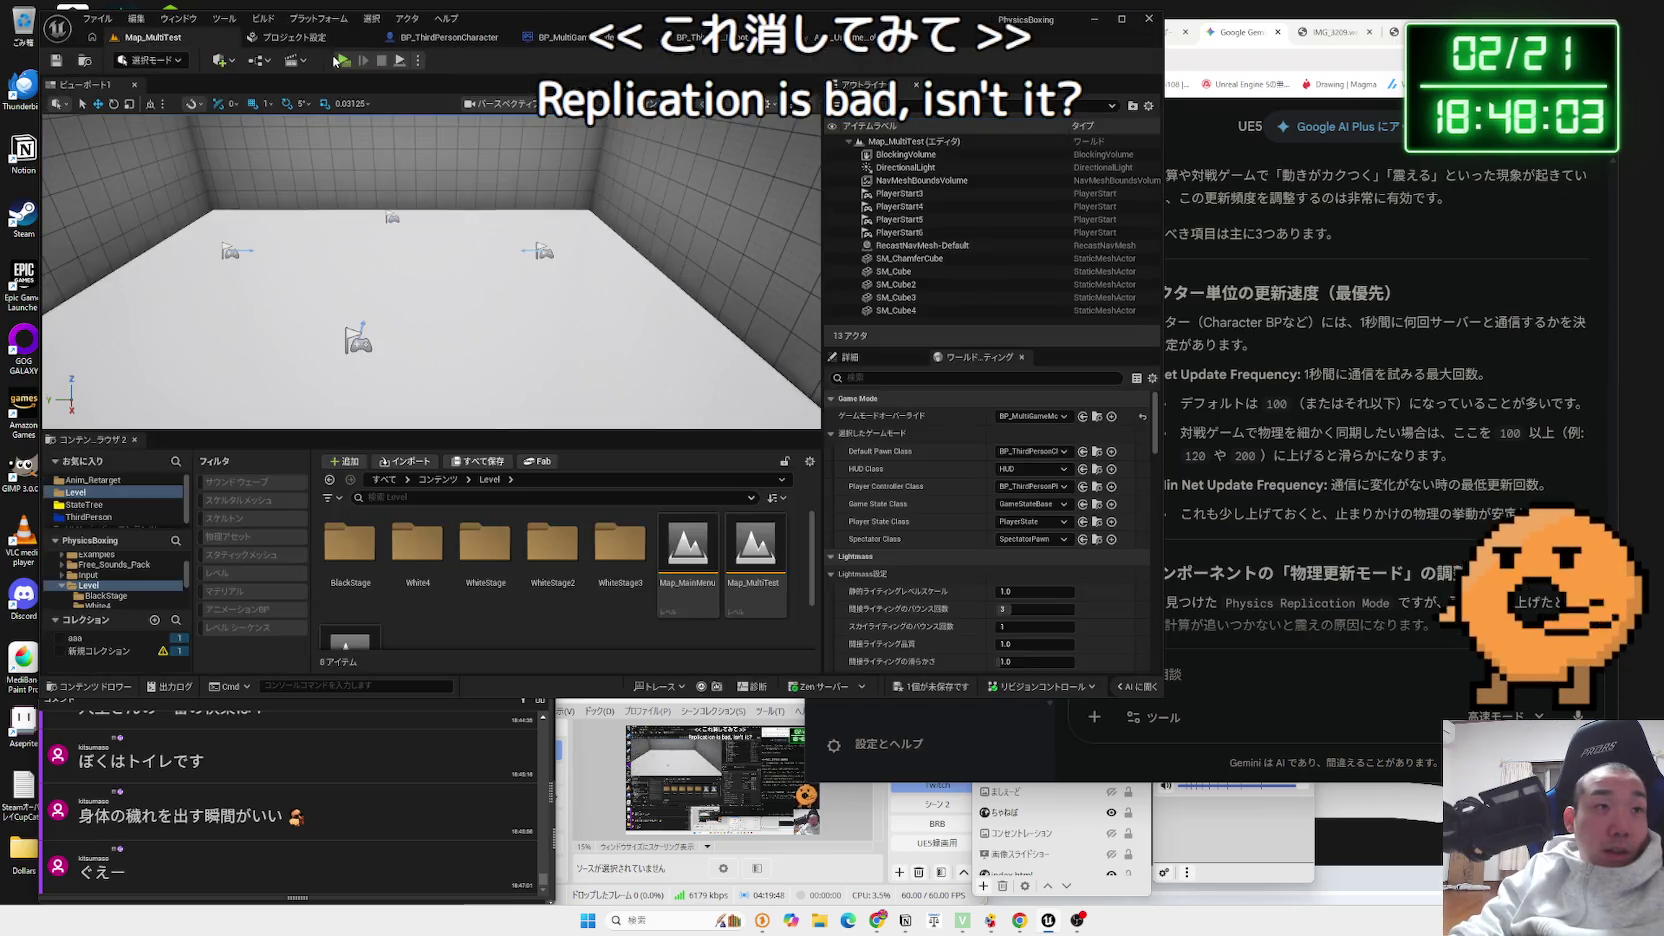
left_click(342, 61)
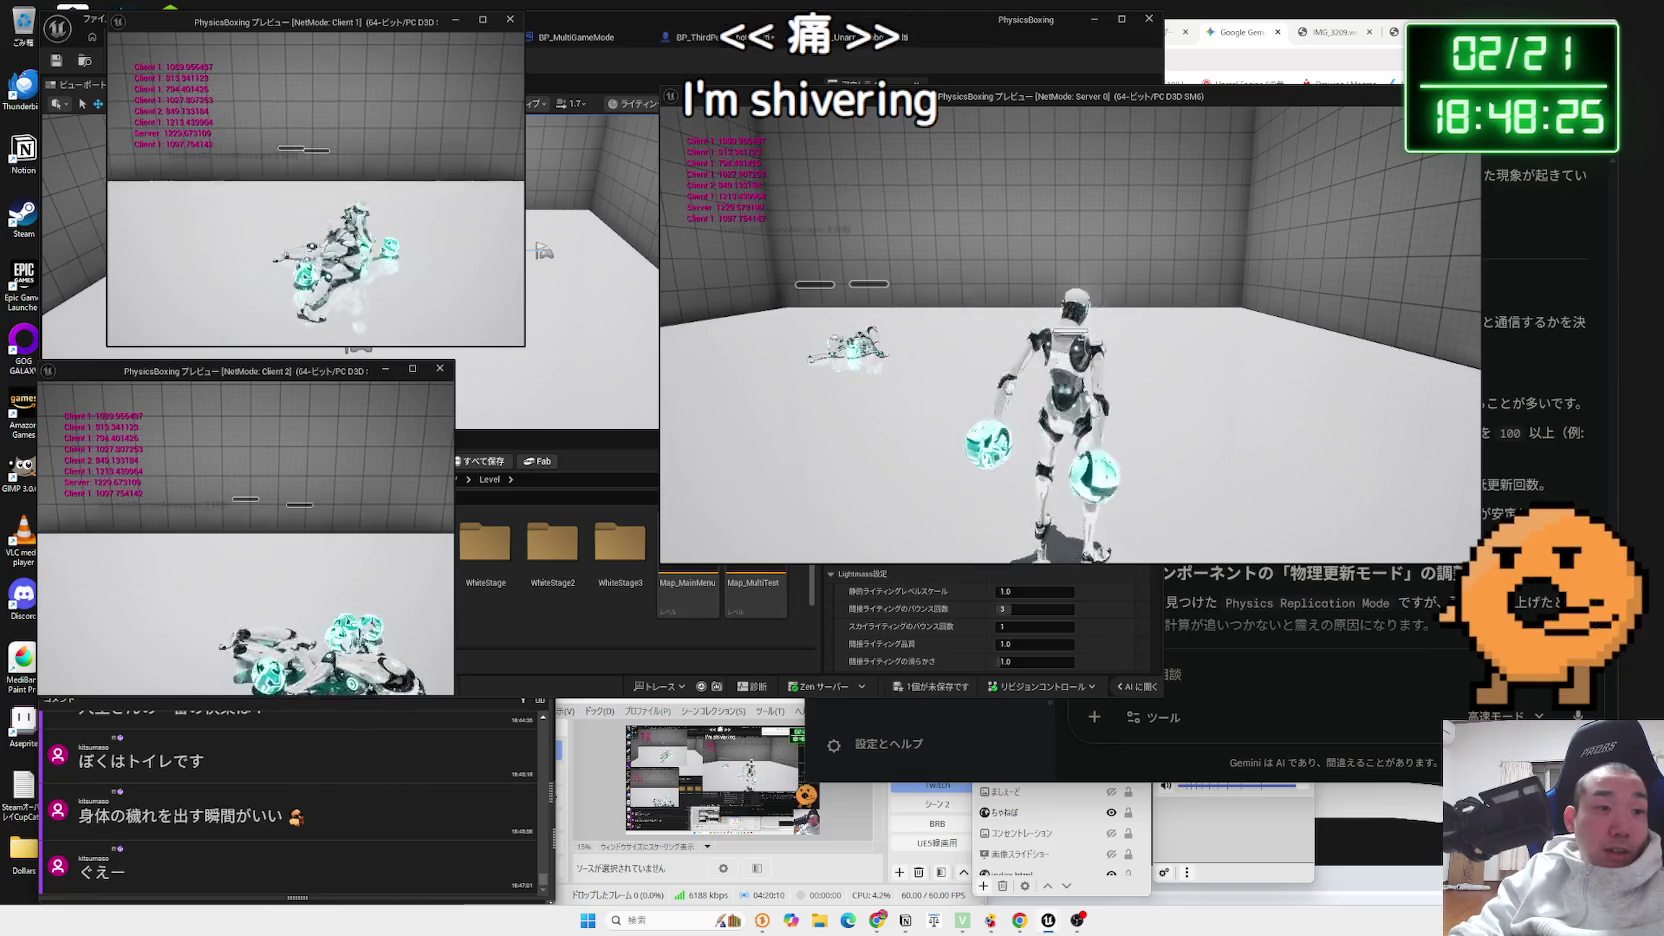
key("Escape")
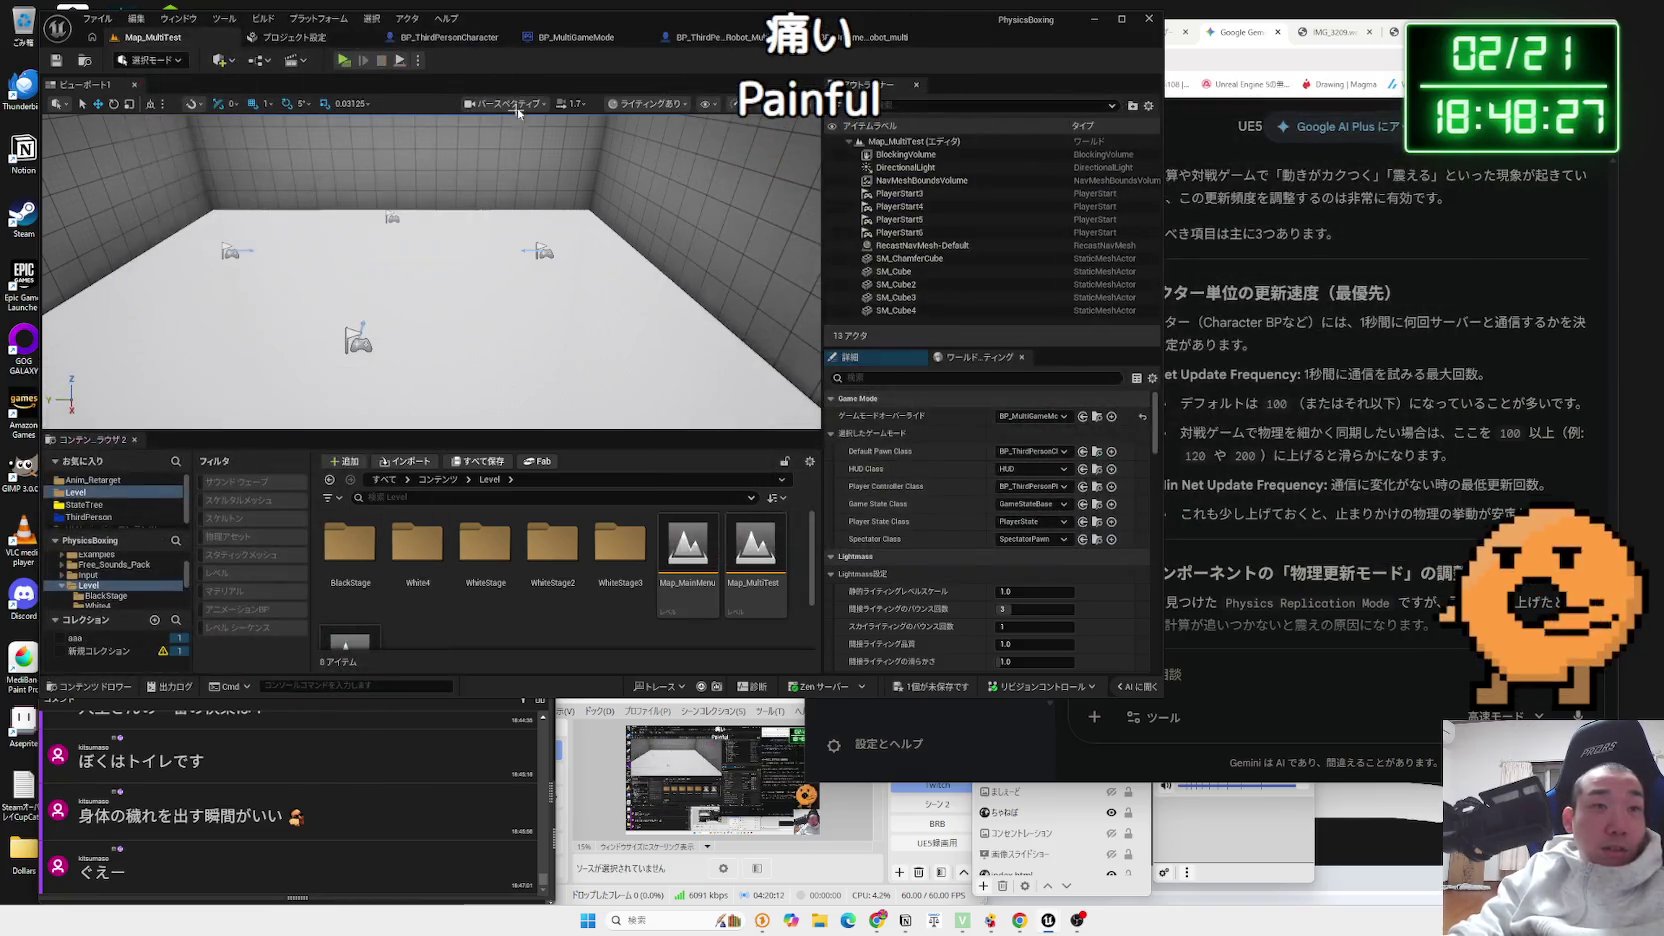
left_click(705, 36)
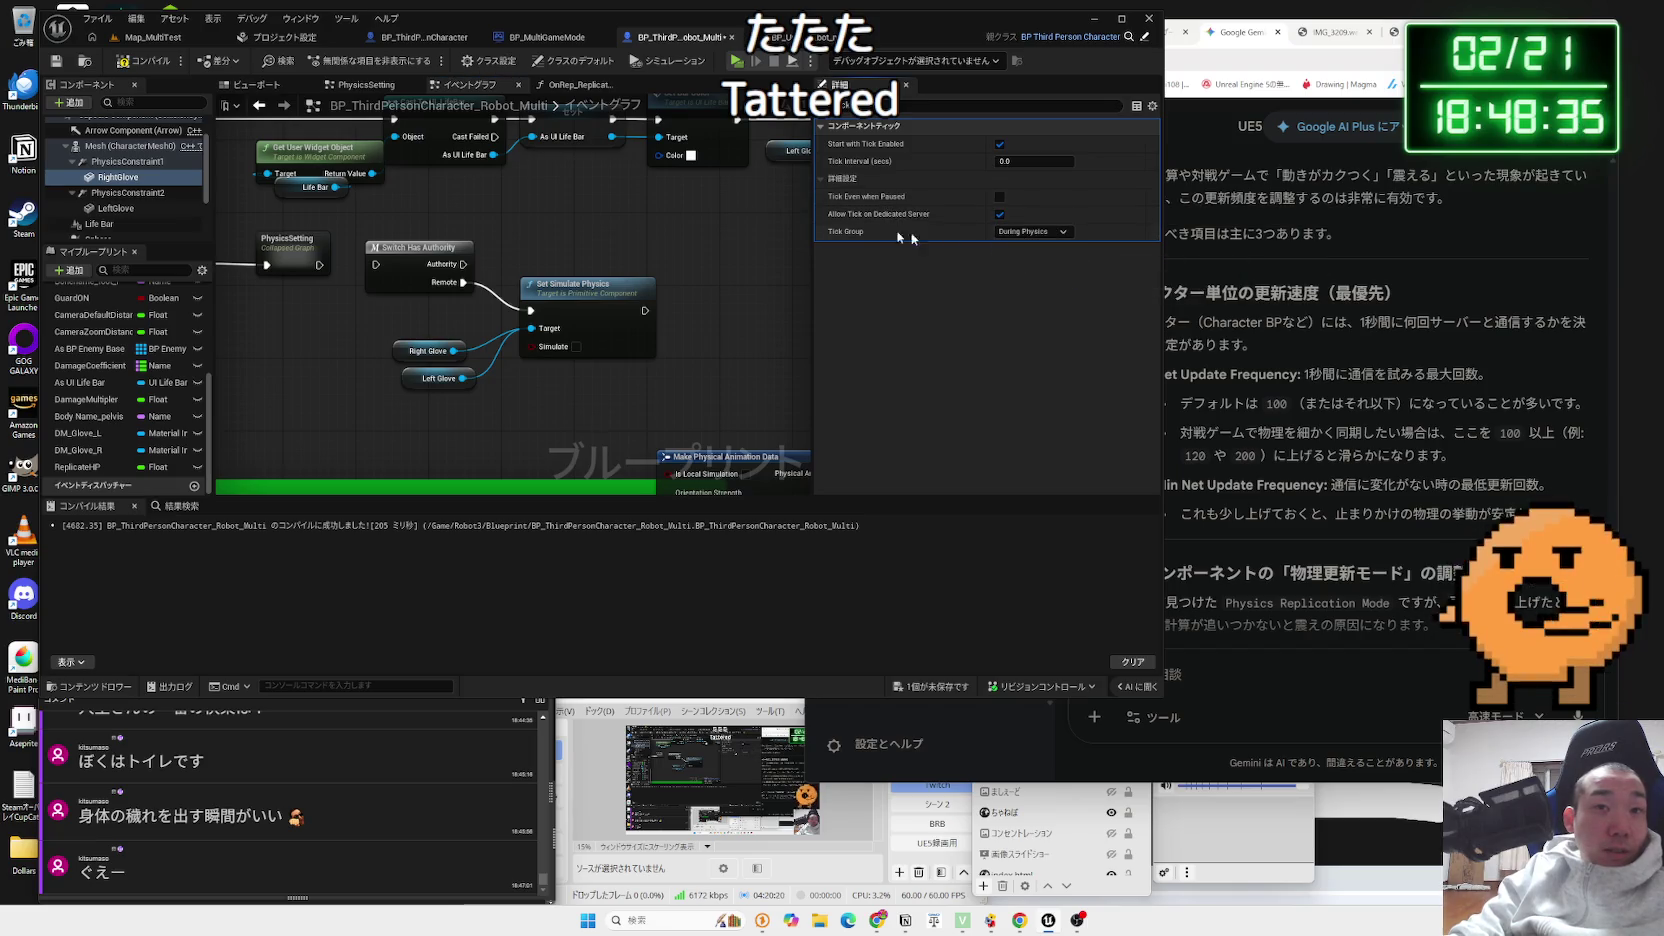
- Recompile the robot blueprint, select LeftGlove and expand its Physics Advanced section
left_click(126, 66)
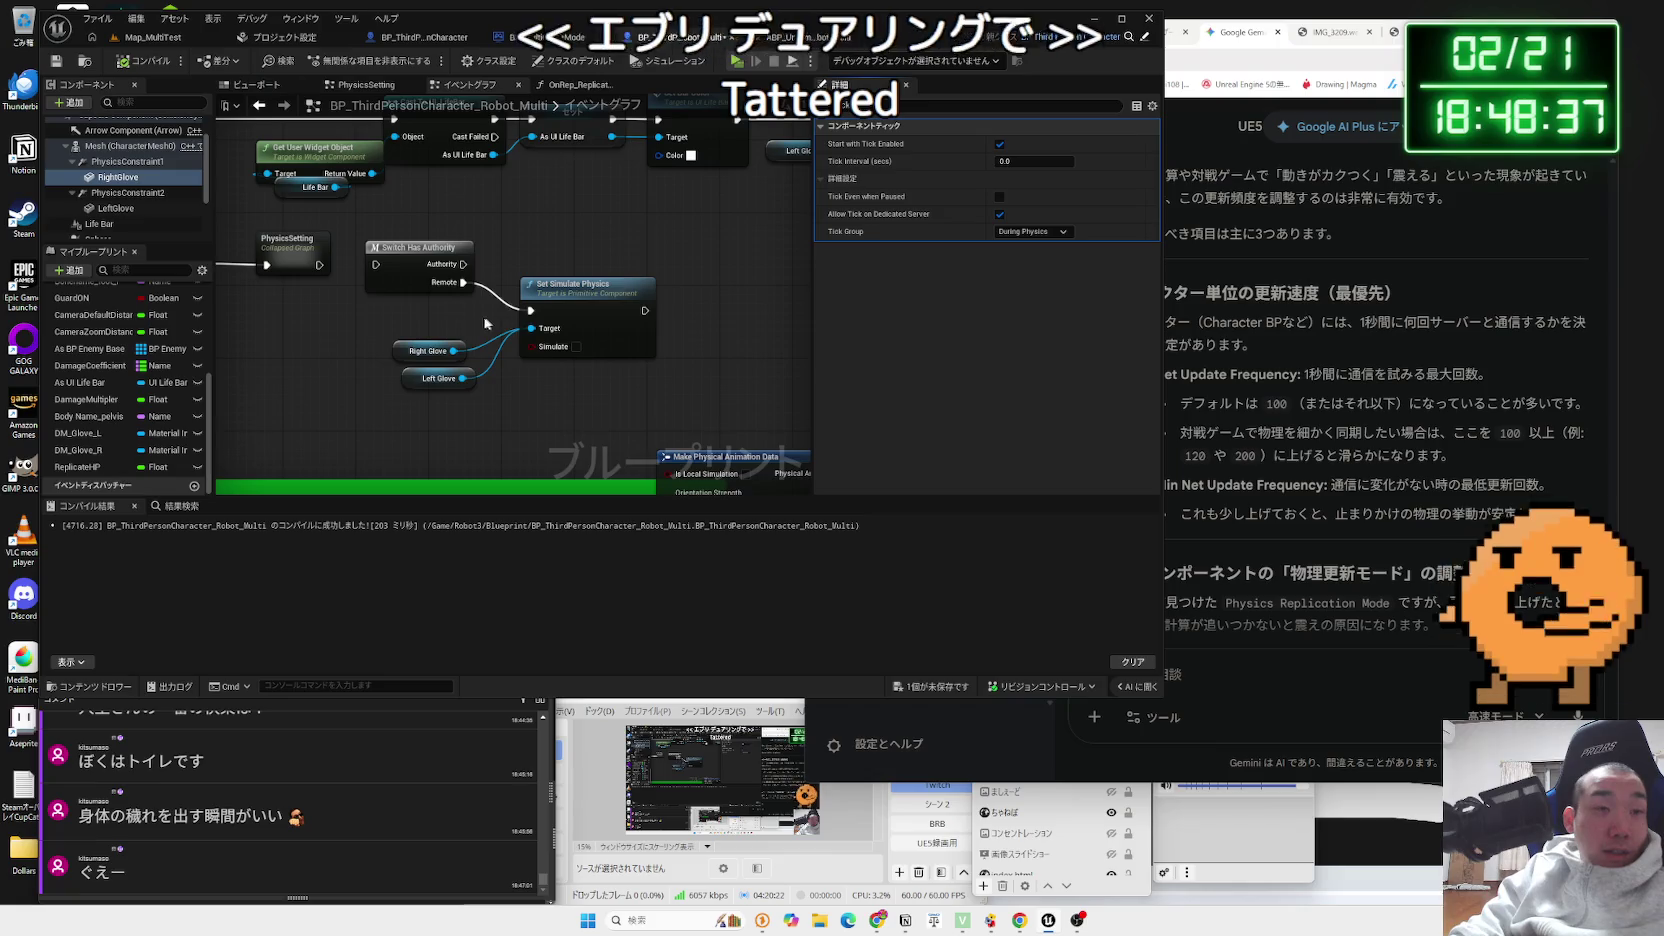
left_click(137, 211)
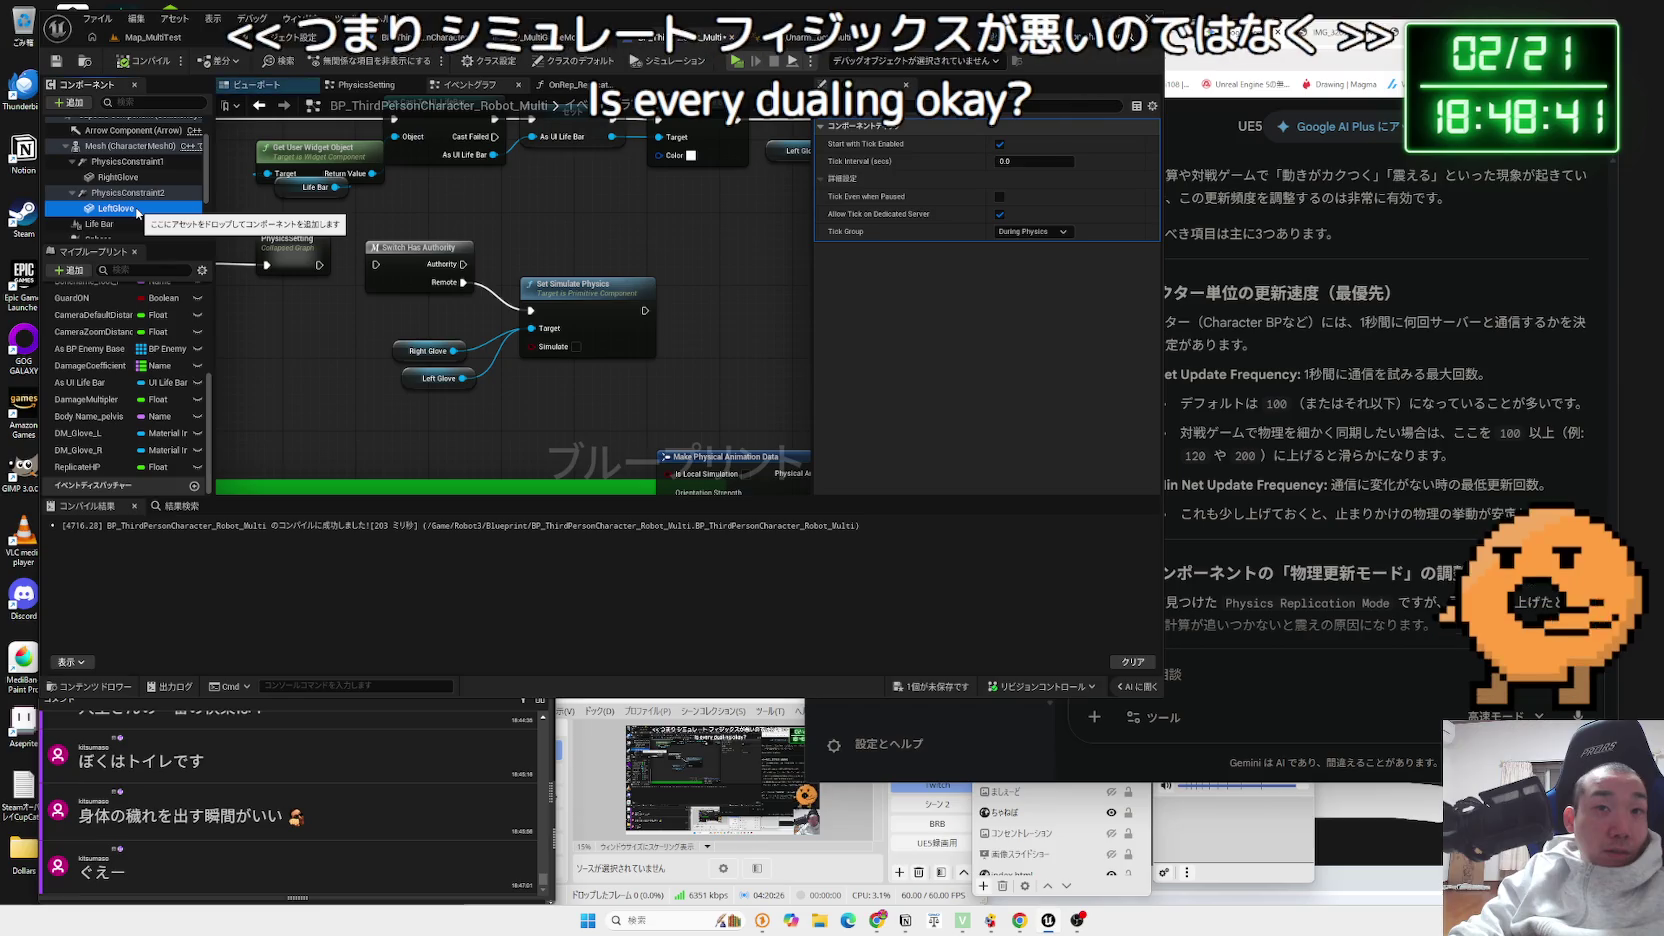
scroll(827, 124, "up", 5)
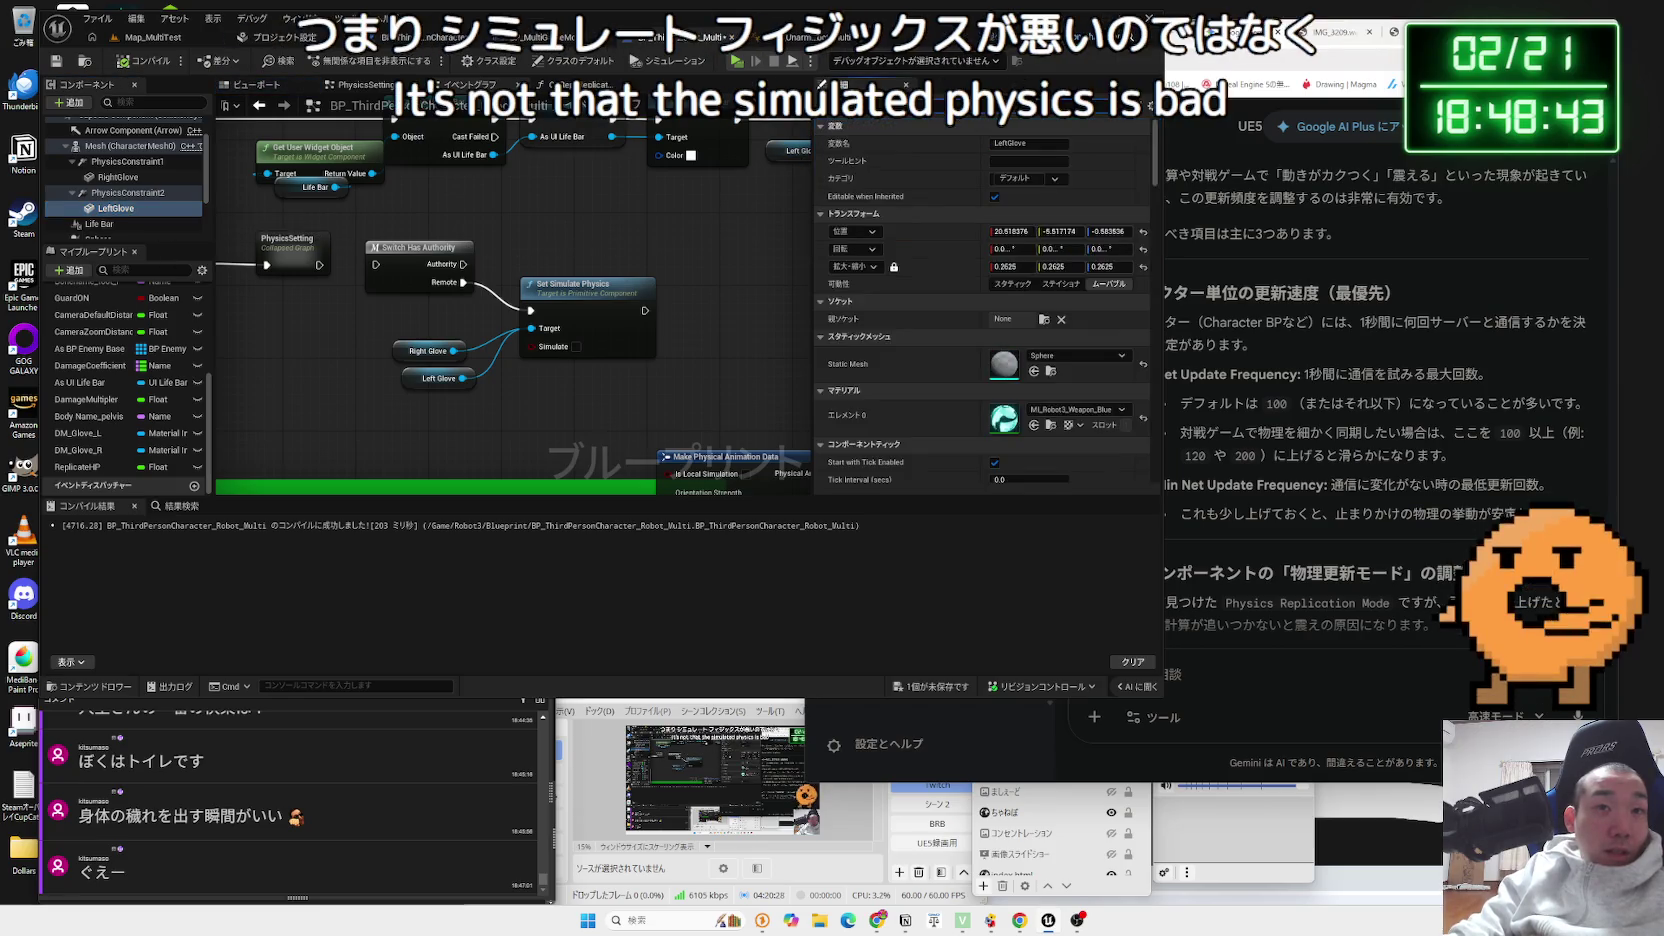
scroll(955, 358, "down", 6)
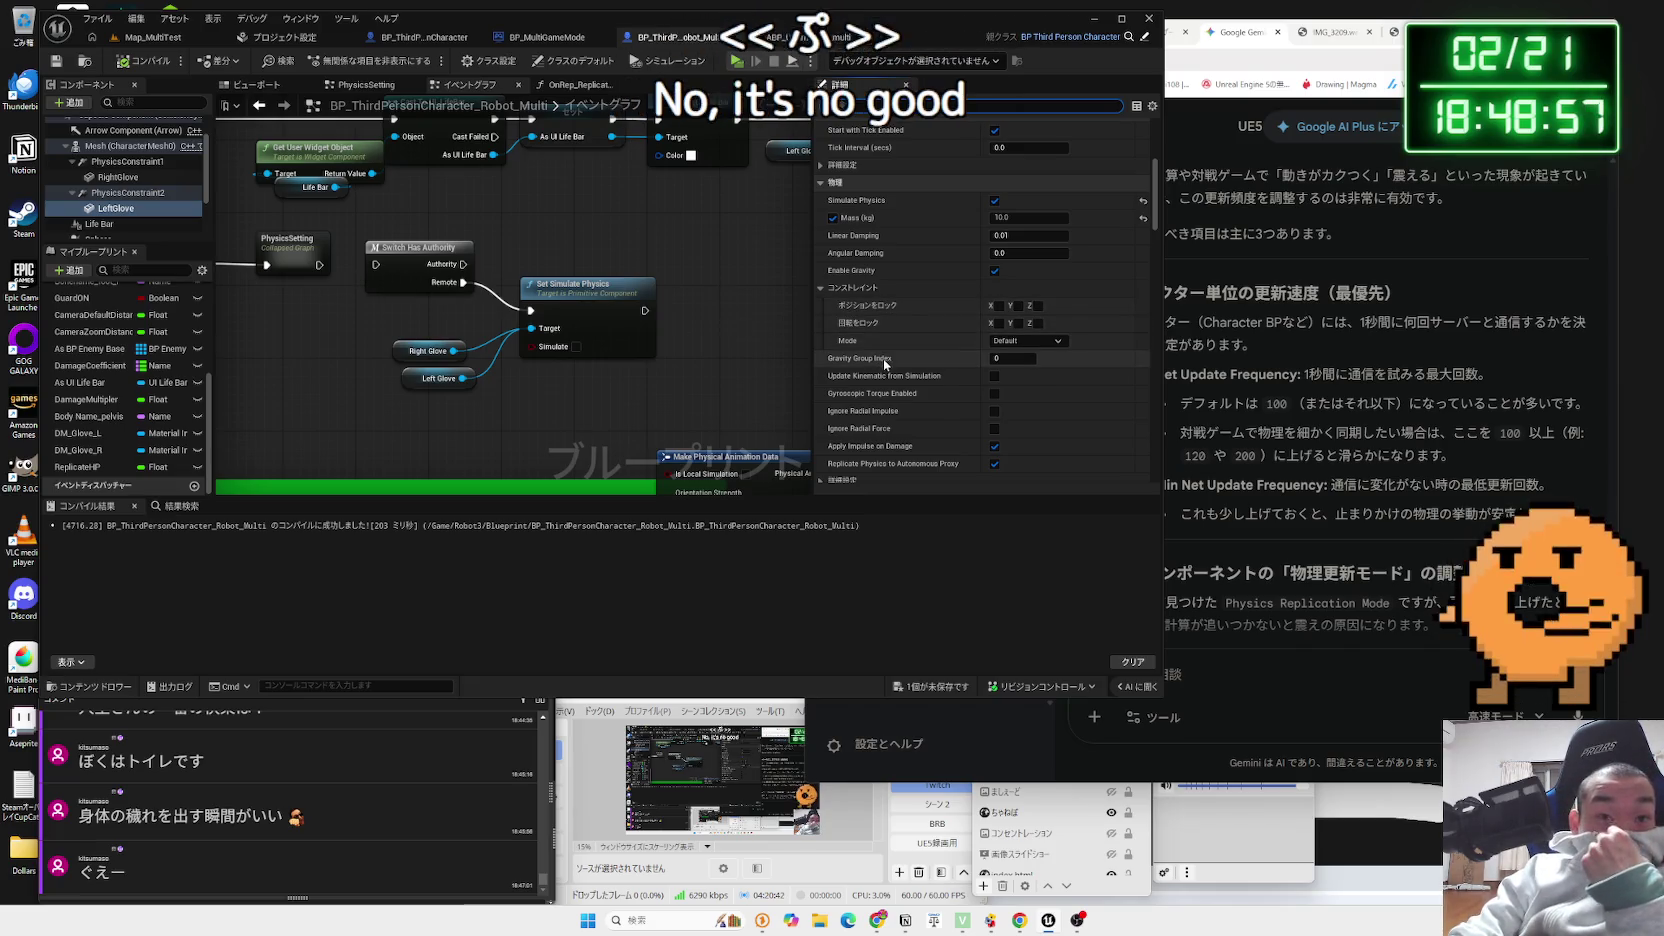
mouse_move(893, 380)
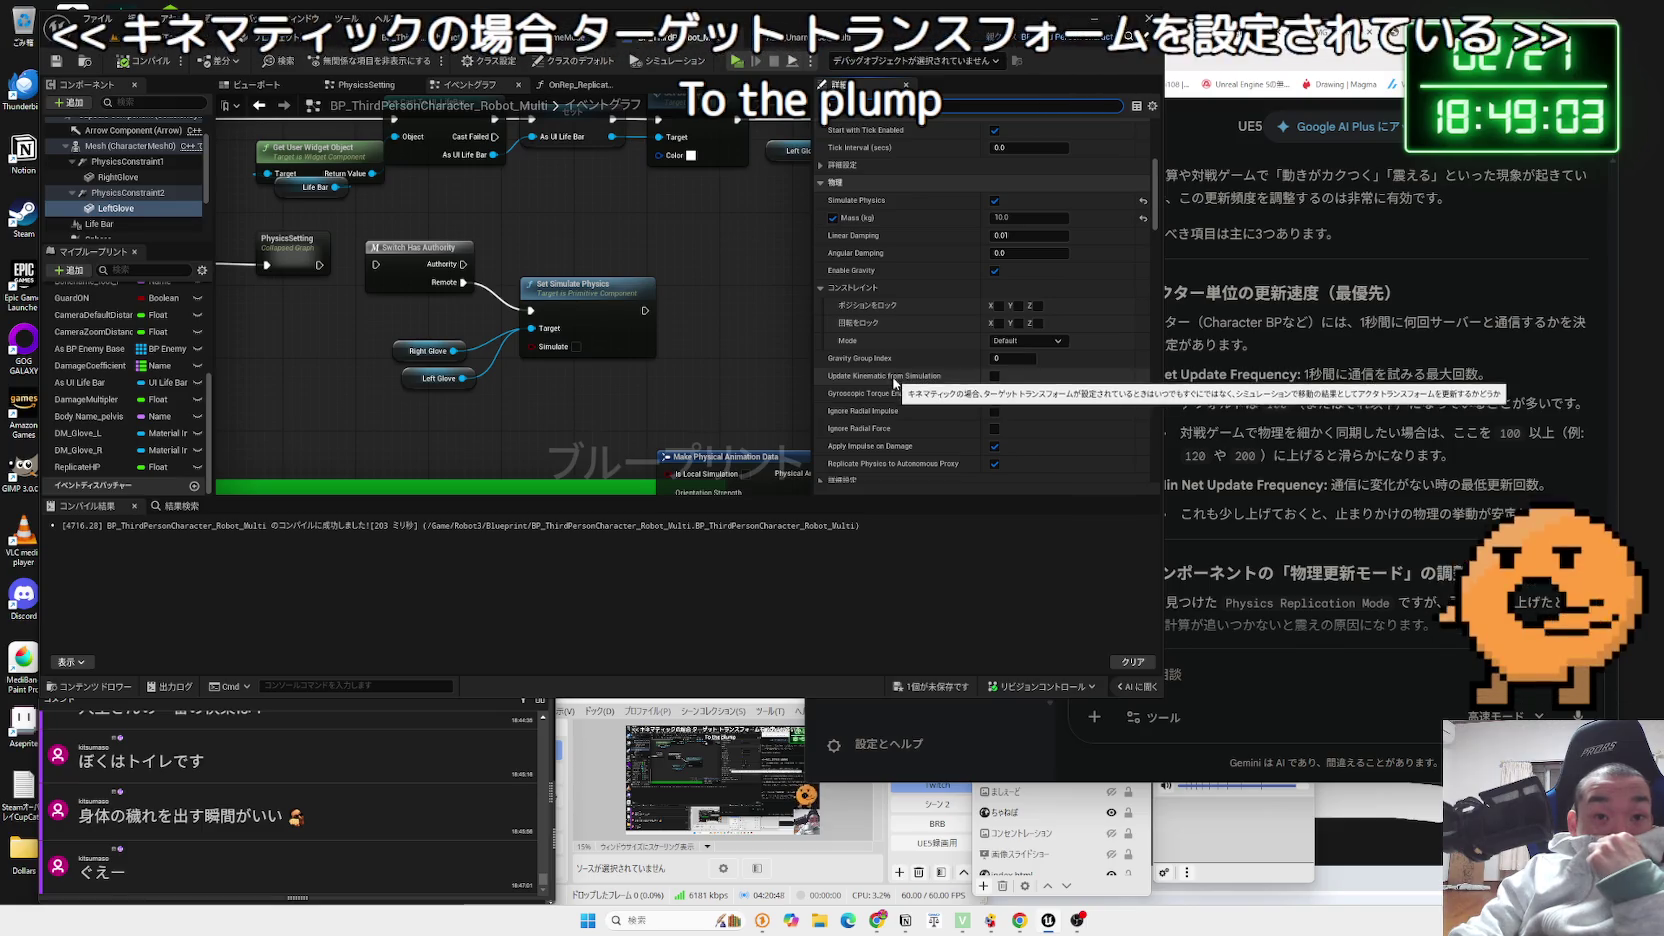
scroll(899, 390, "down", 3)
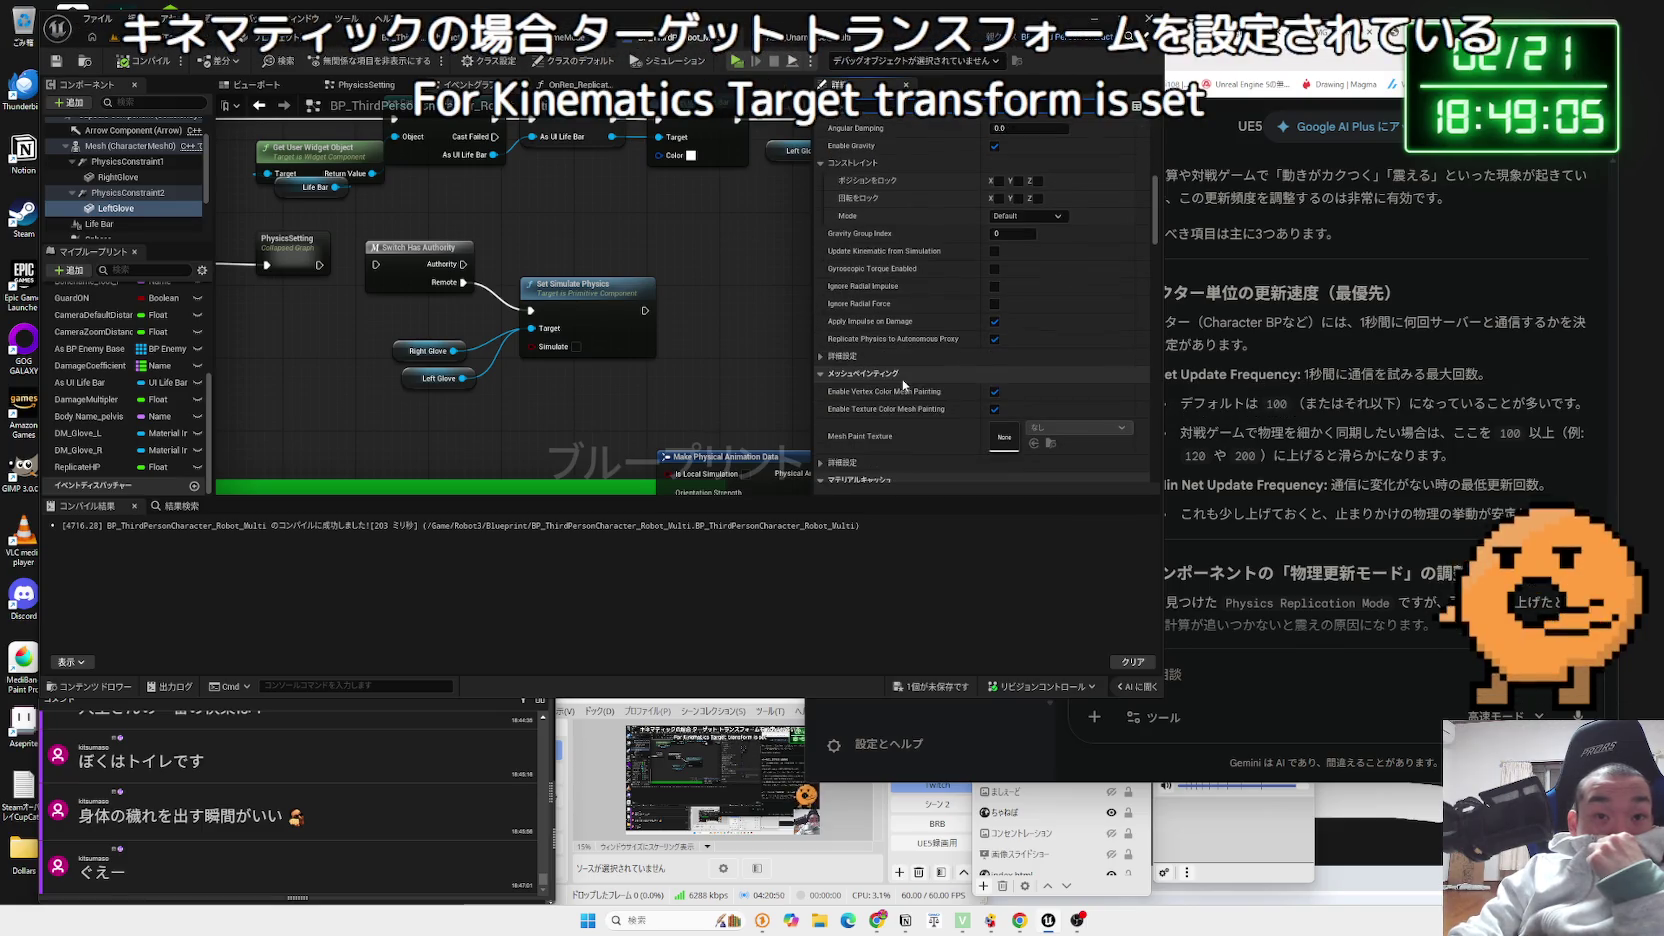
left_click(820, 356)
- Scroll through LeftGlove's remaining properties and expand the Component Tick advanced settings
scroll(910, 377, "down", 2)
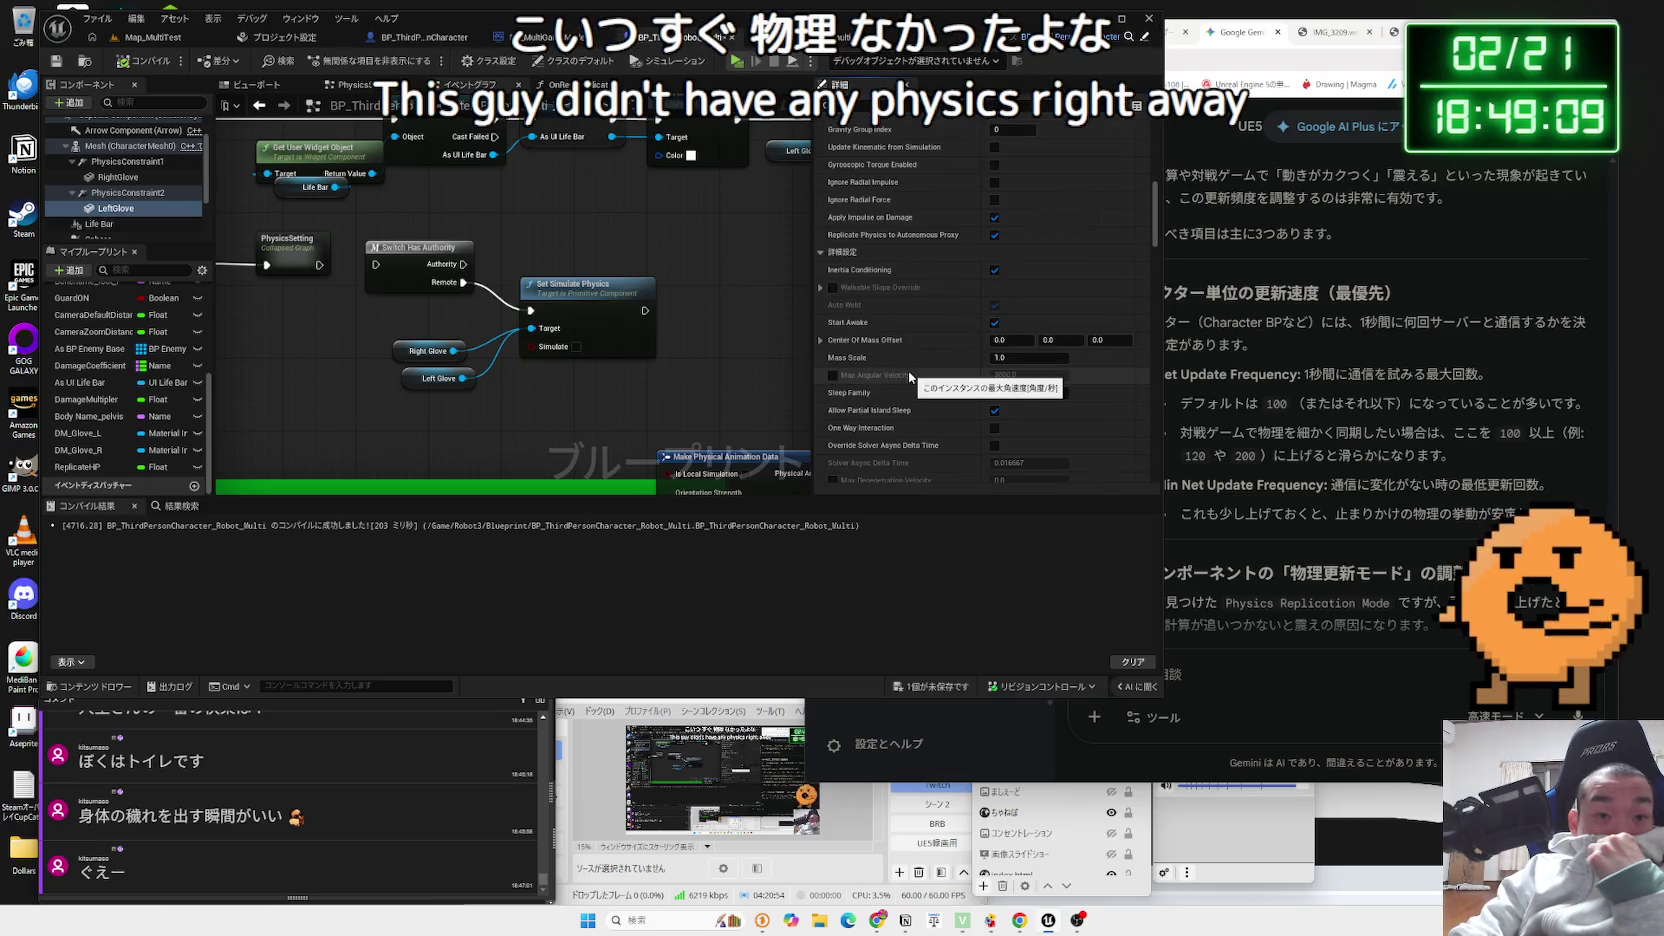
scroll(910, 377, "down", 2)
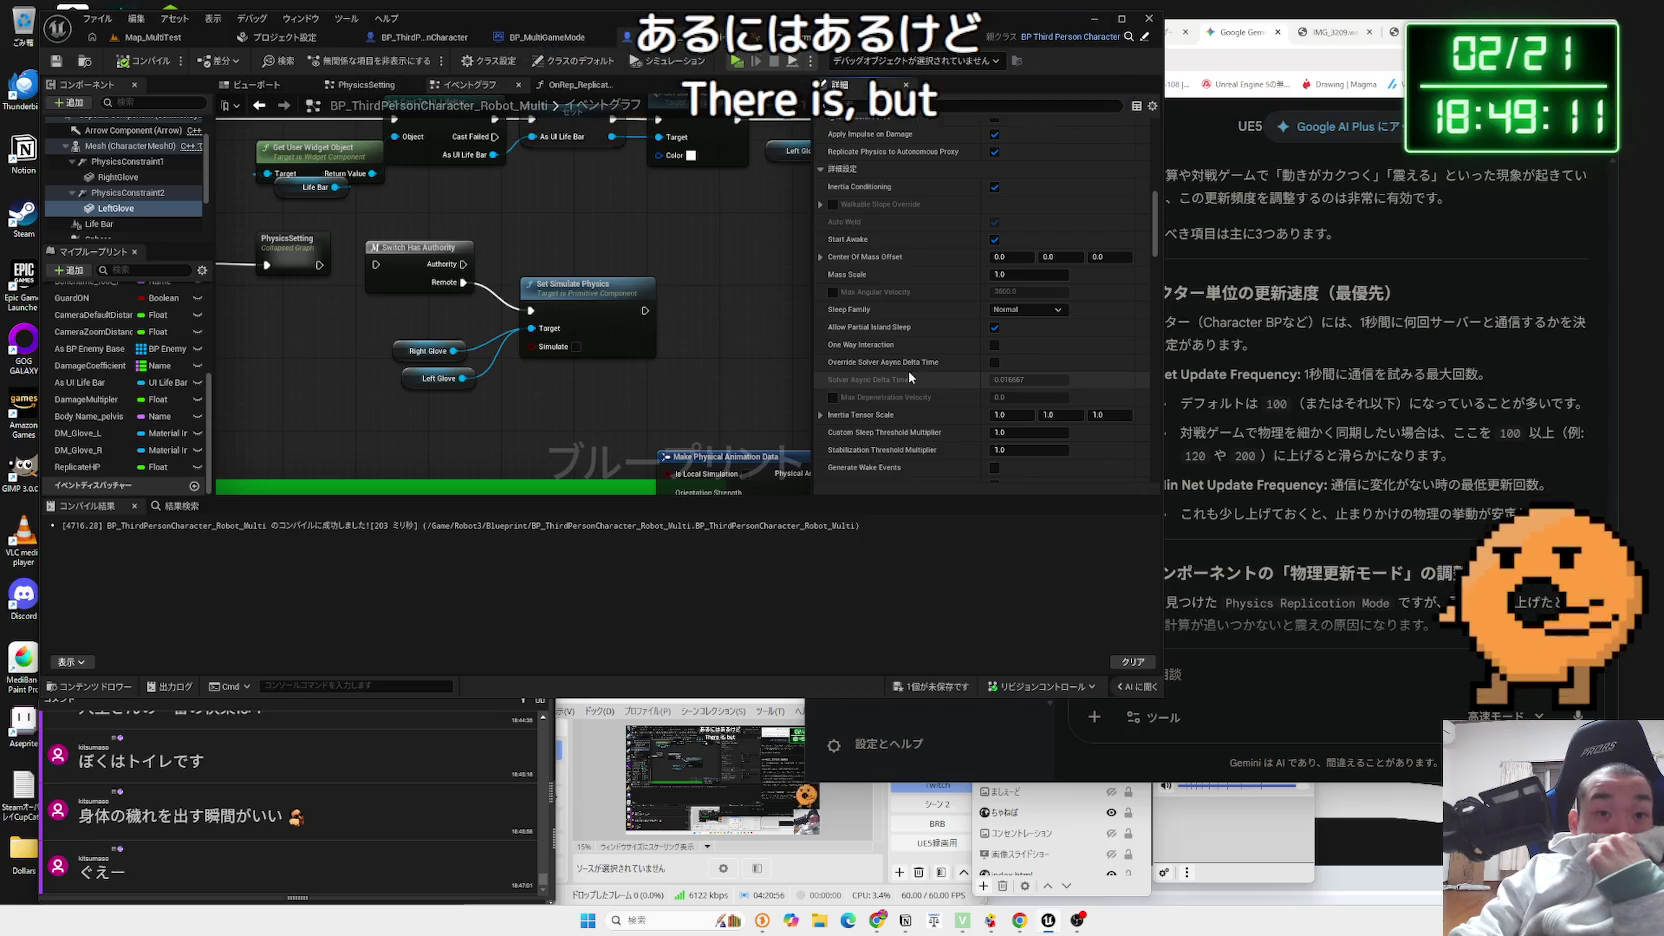
scroll(909, 376, "down", 2)
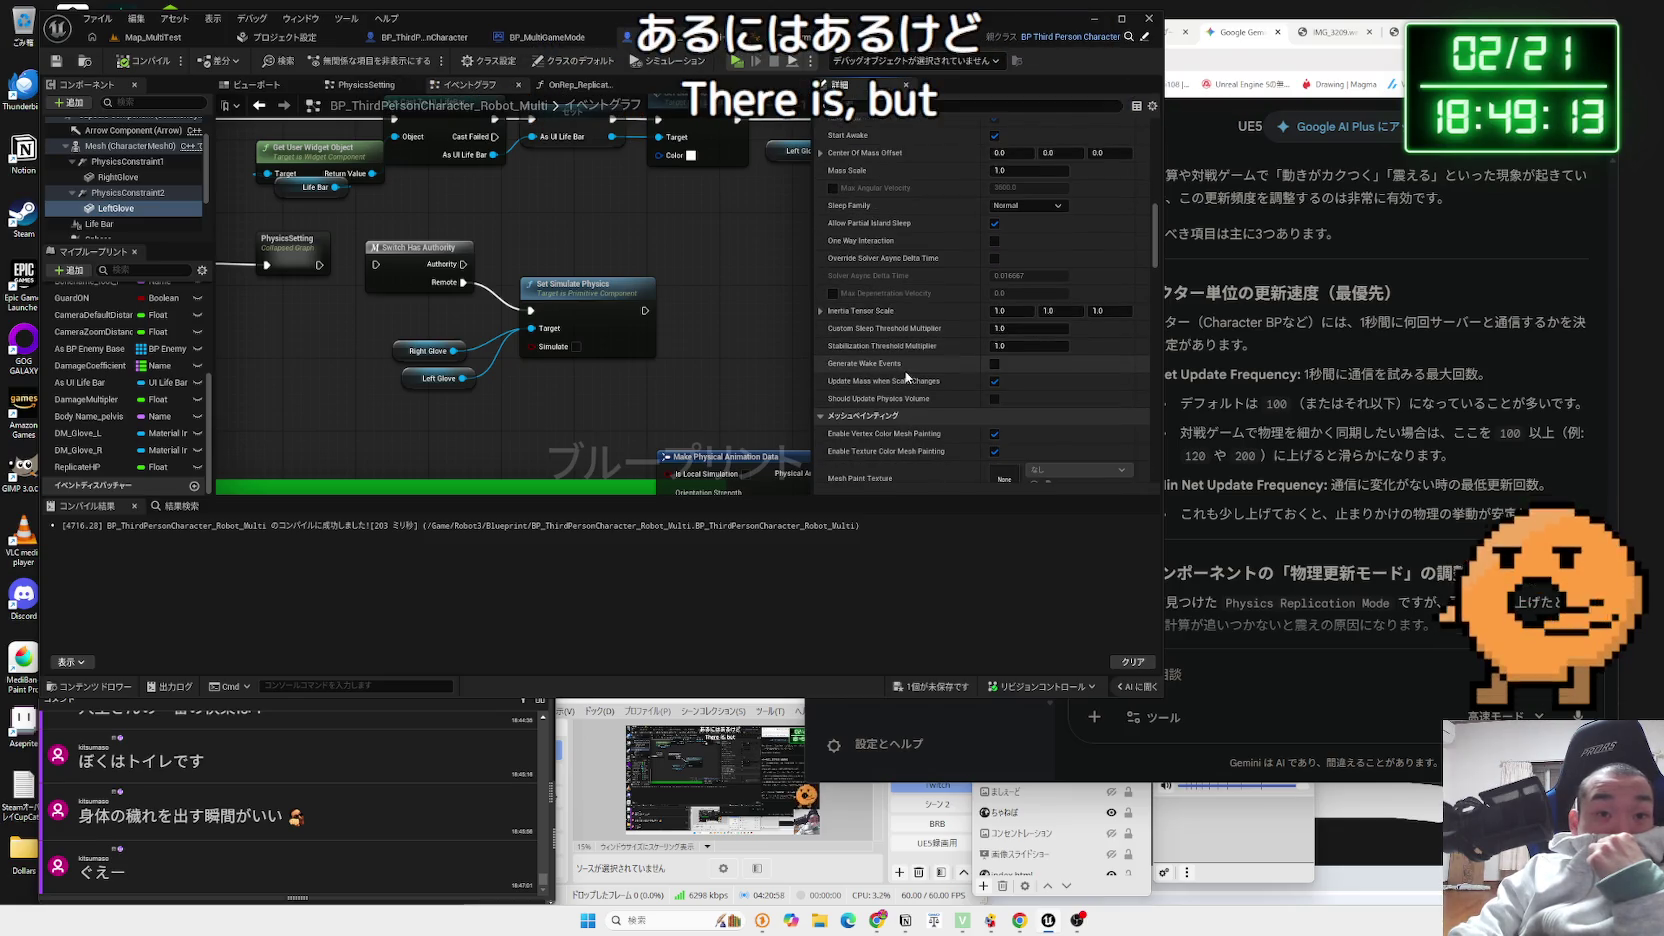
scroll(886, 340, "down", 4)
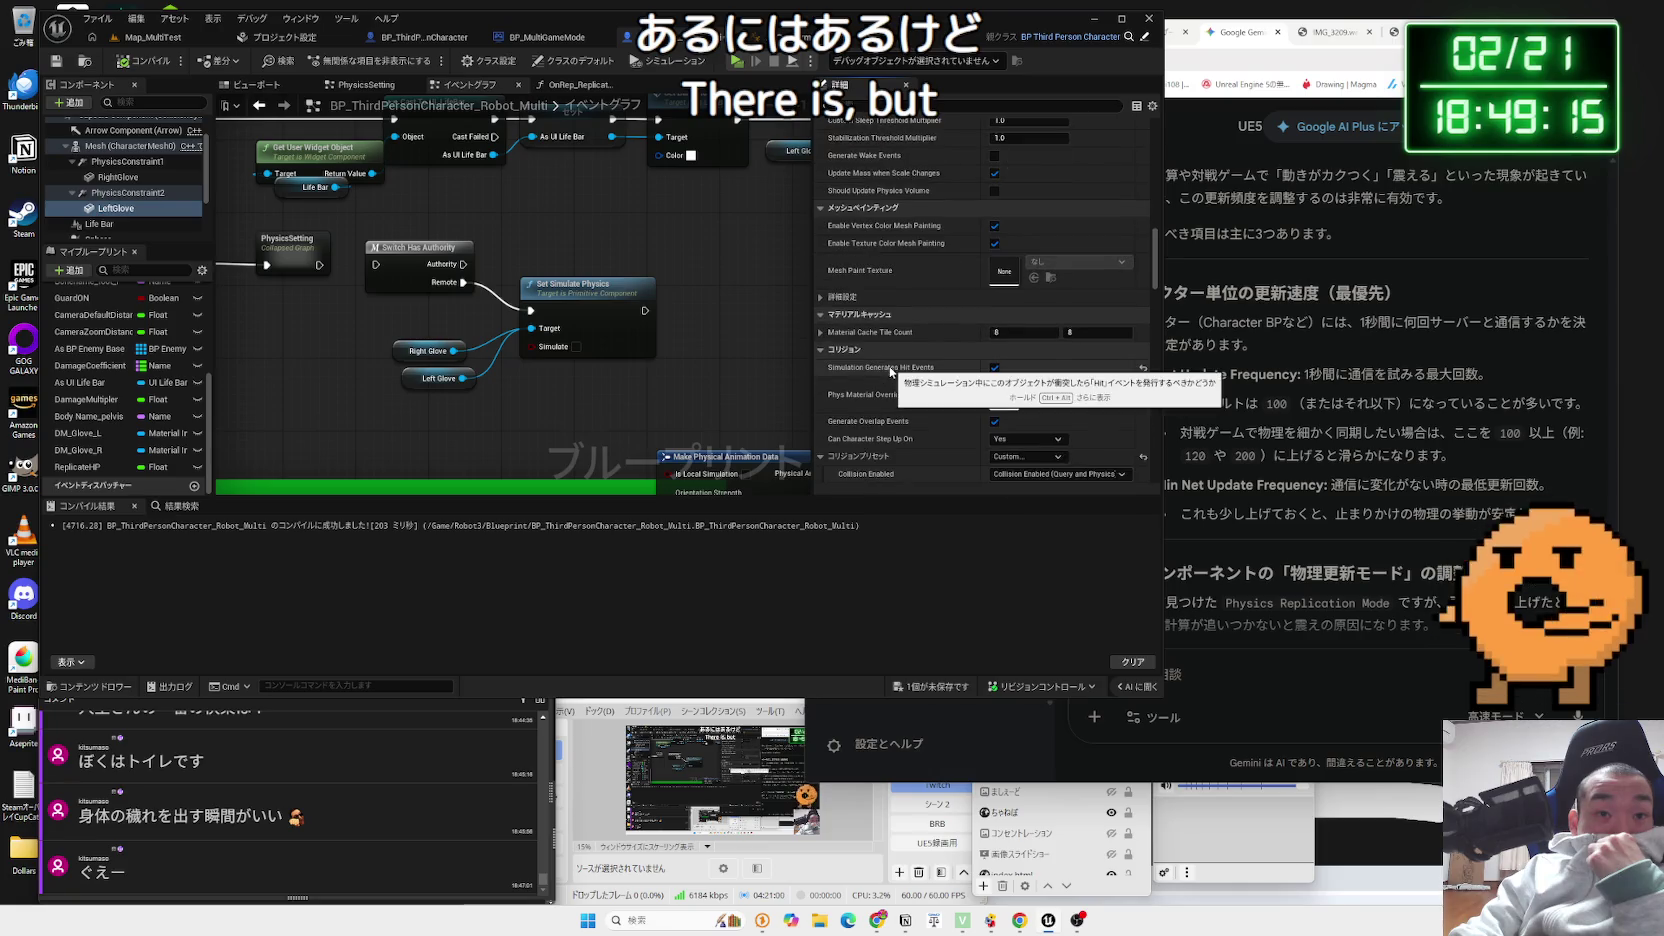
scroll(881, 369, "down", 12)
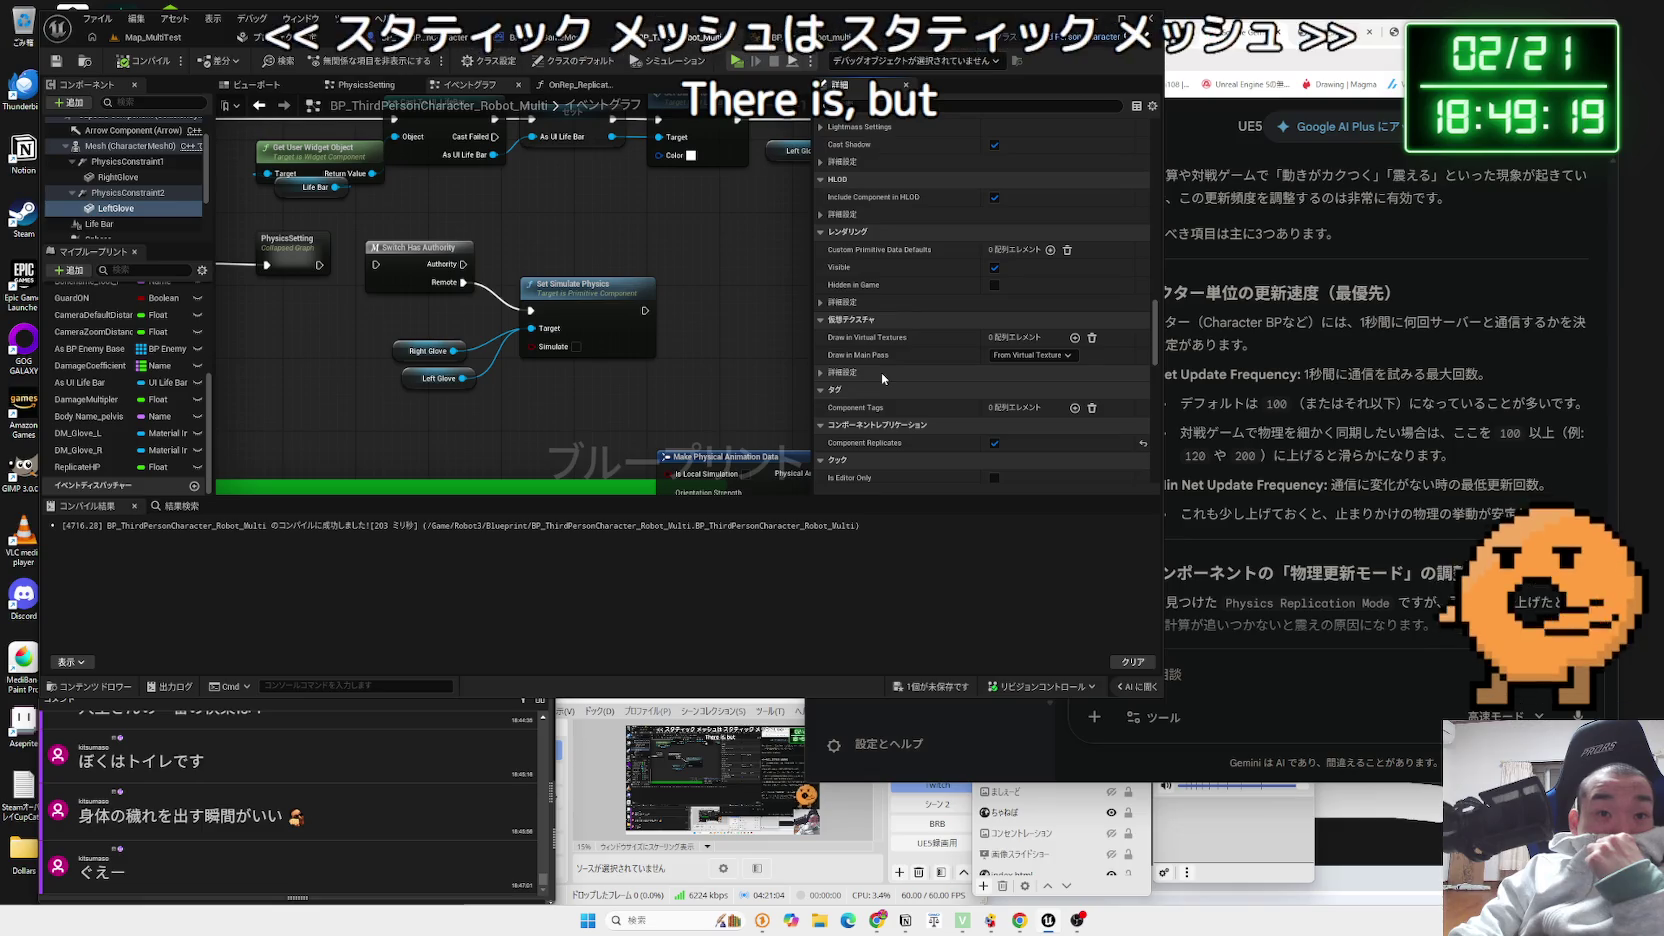
scroll(881, 372, "down", 4)
scroll(881, 370, "down", 5)
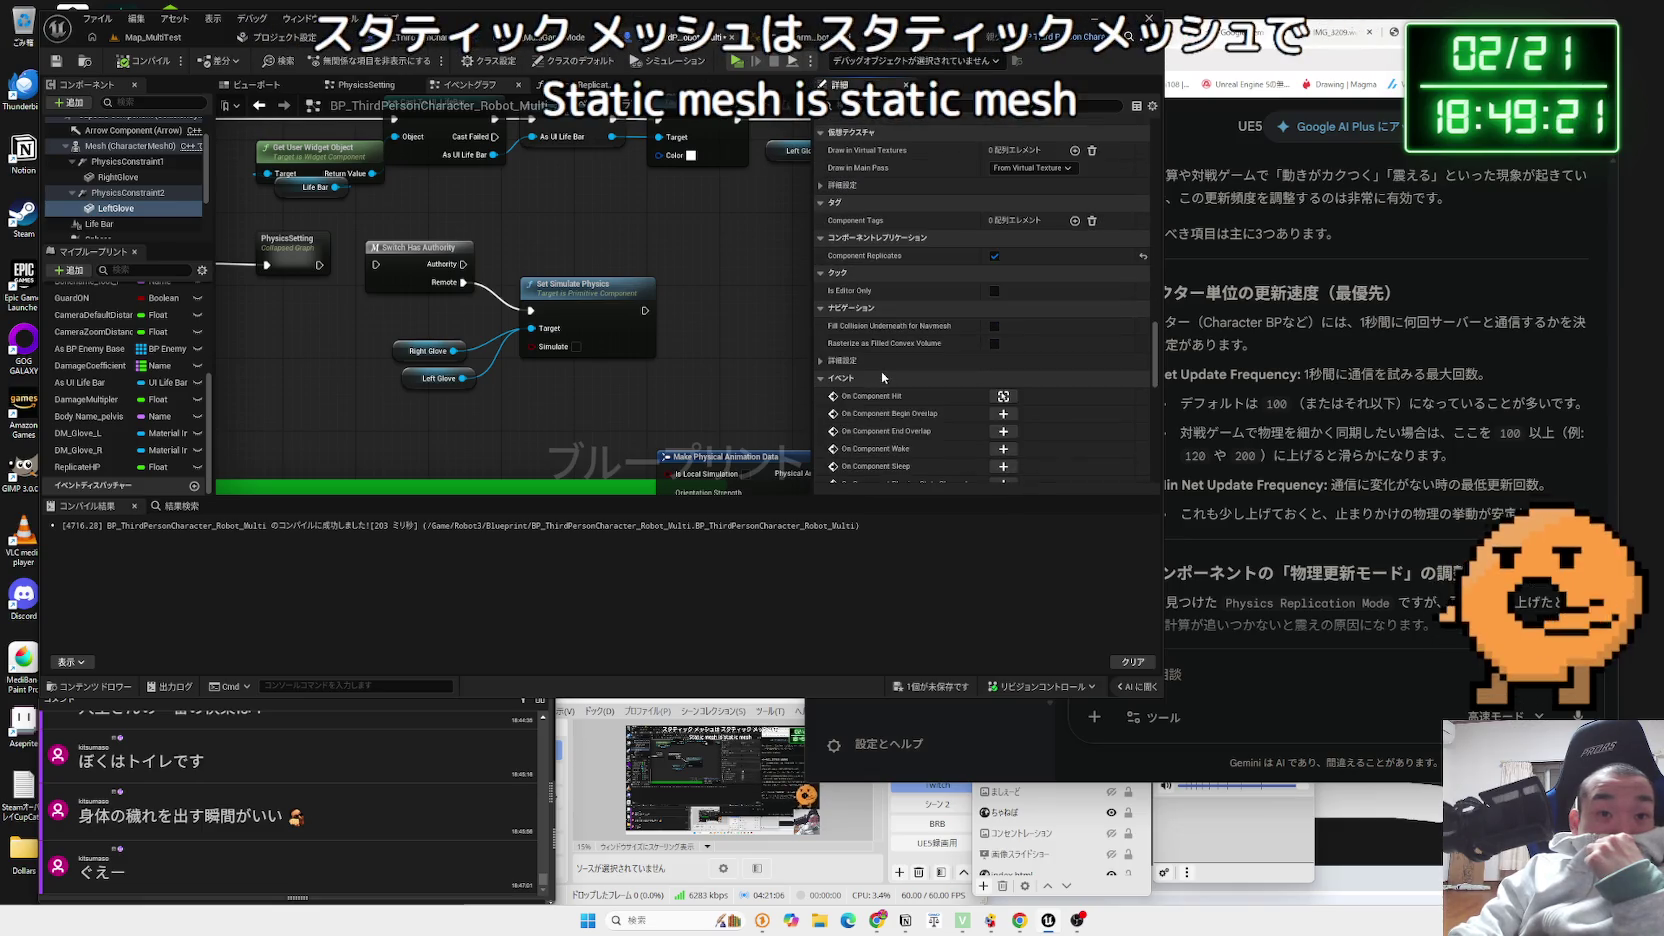
scroll(881, 372, "down", 10)
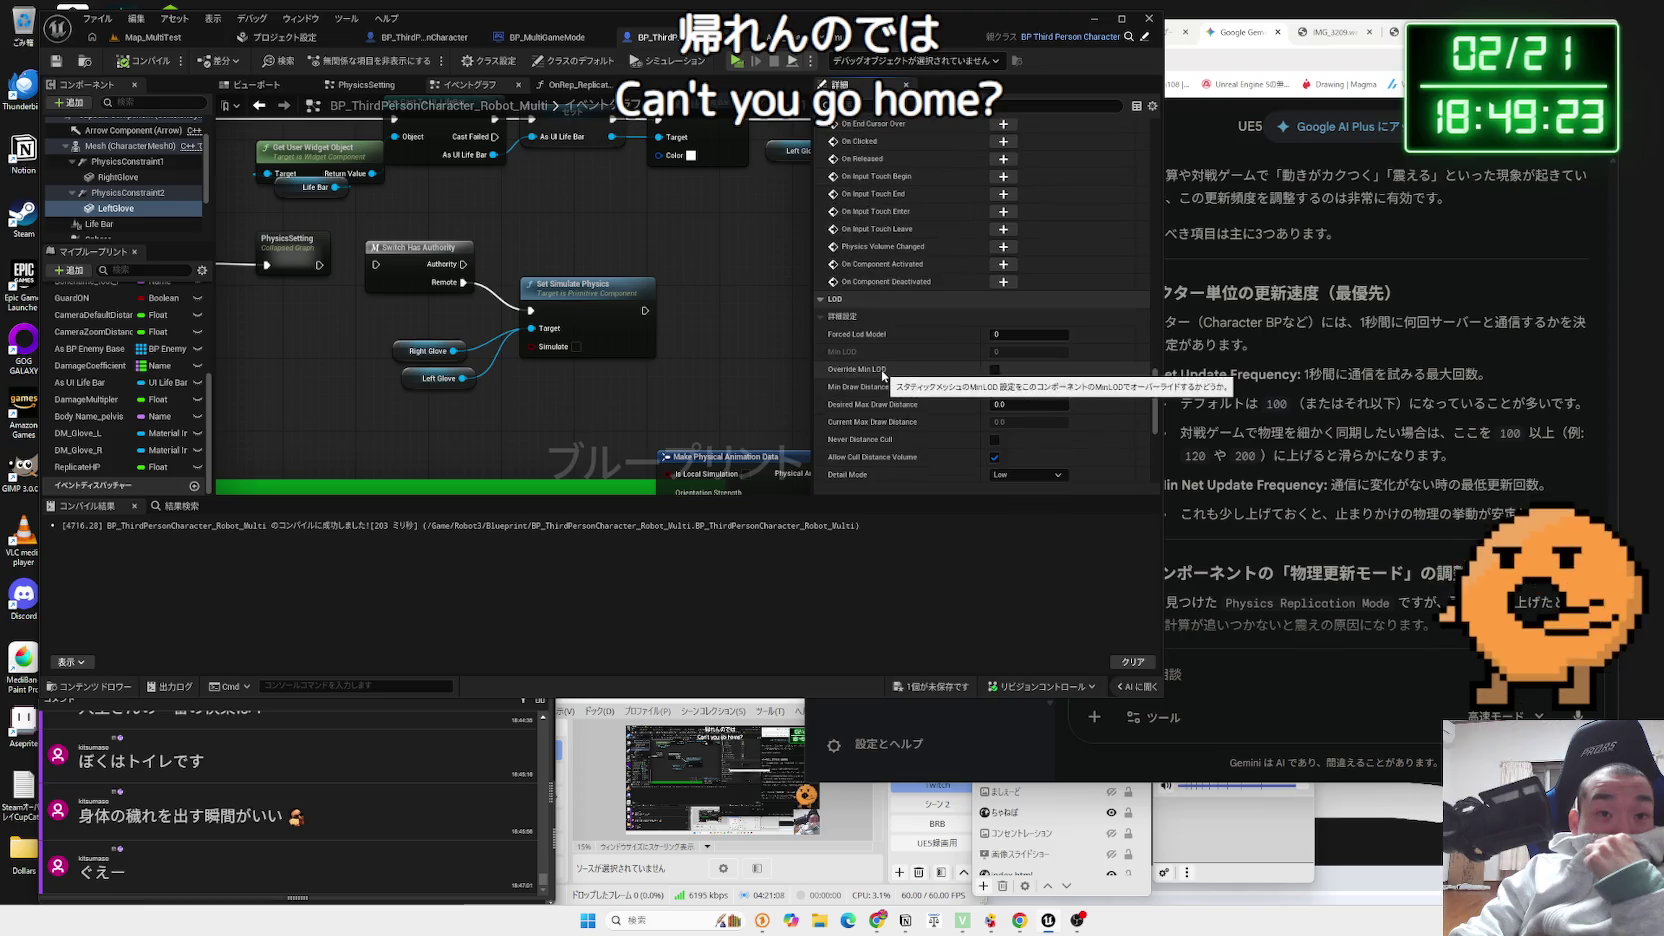
scroll(882, 376, "down", 3)
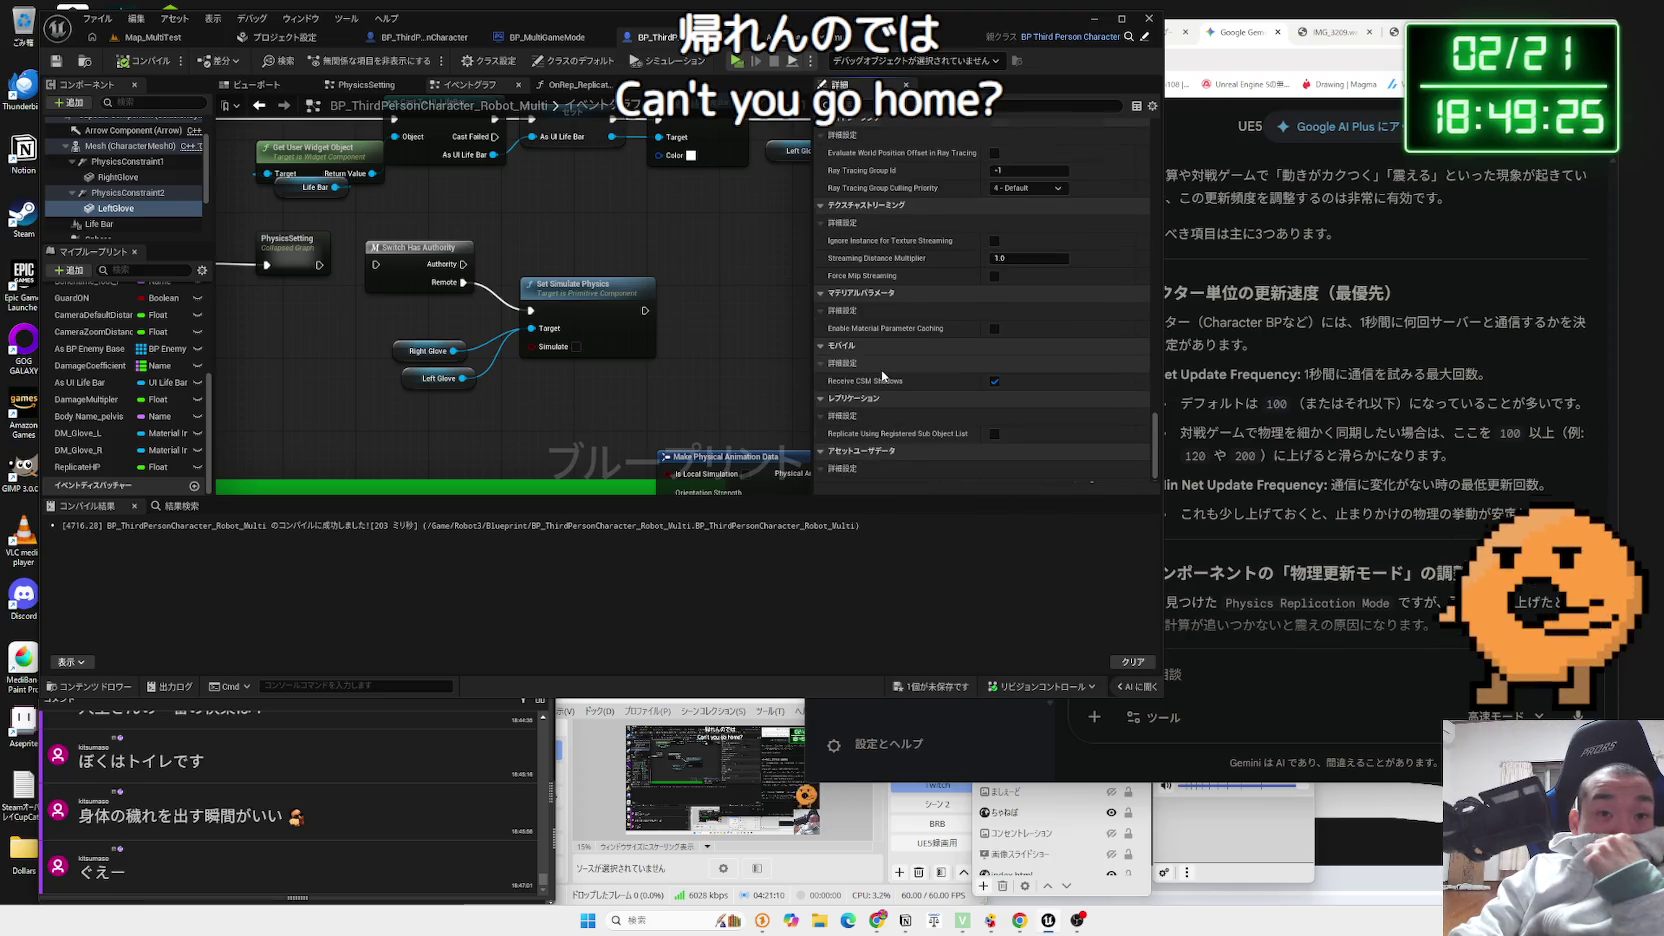
scroll(881, 376, "down", 1)
left_click_drag(1153, 450, 1147, 140)
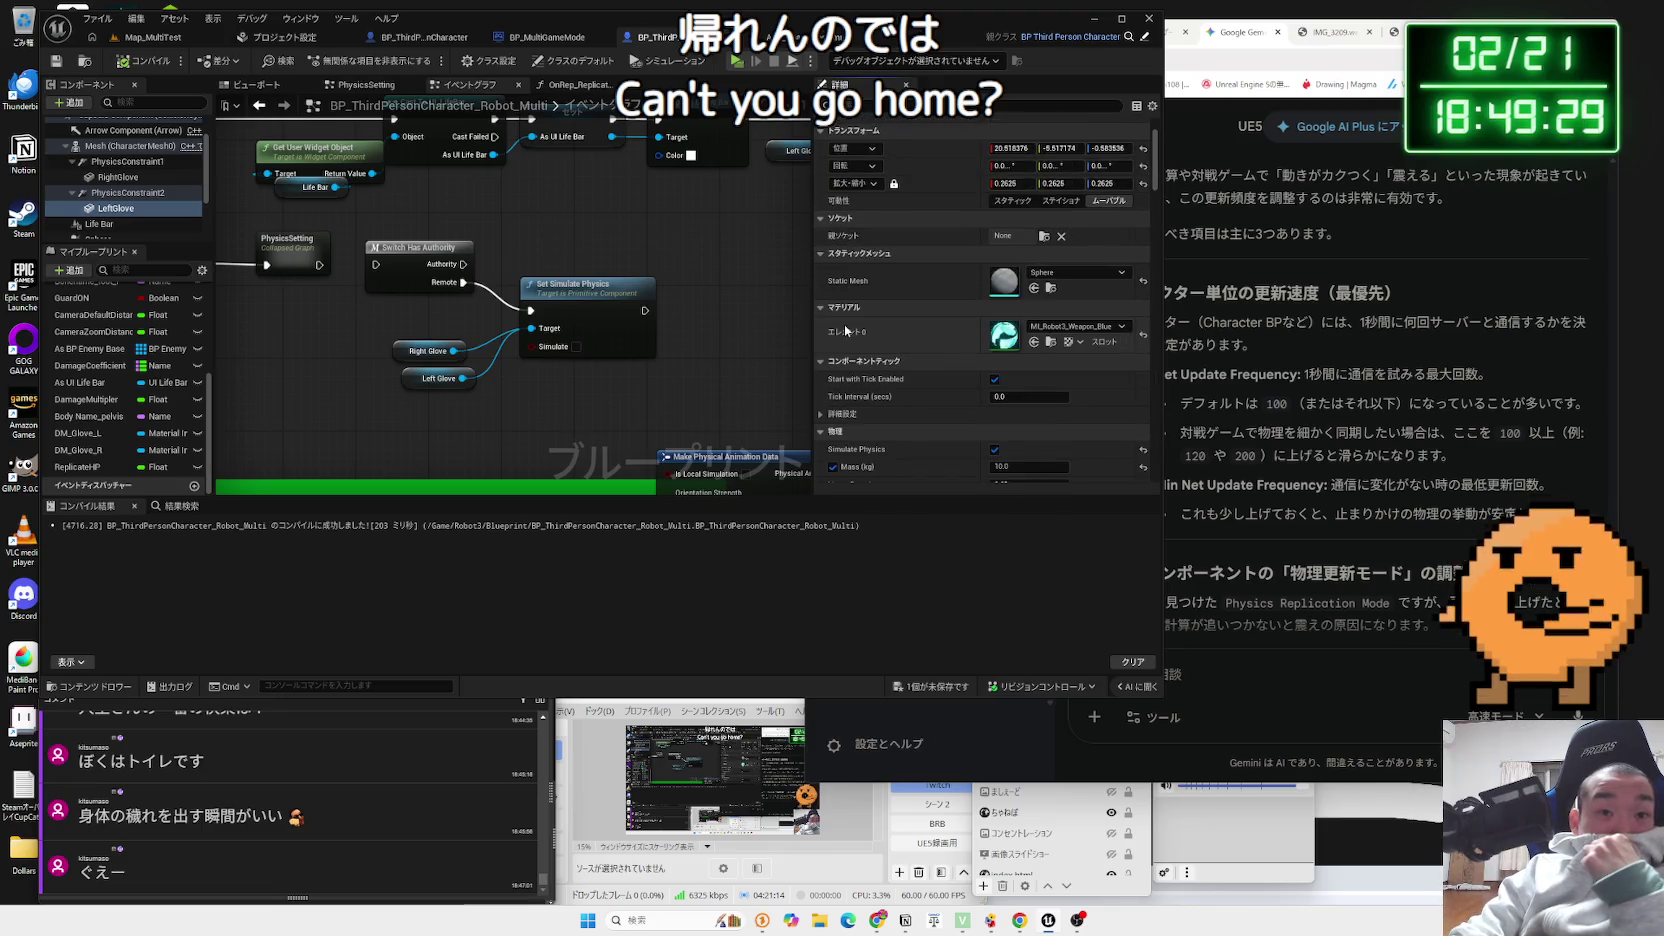
scroll(830, 370, "down", 1)
left_click(821, 394)
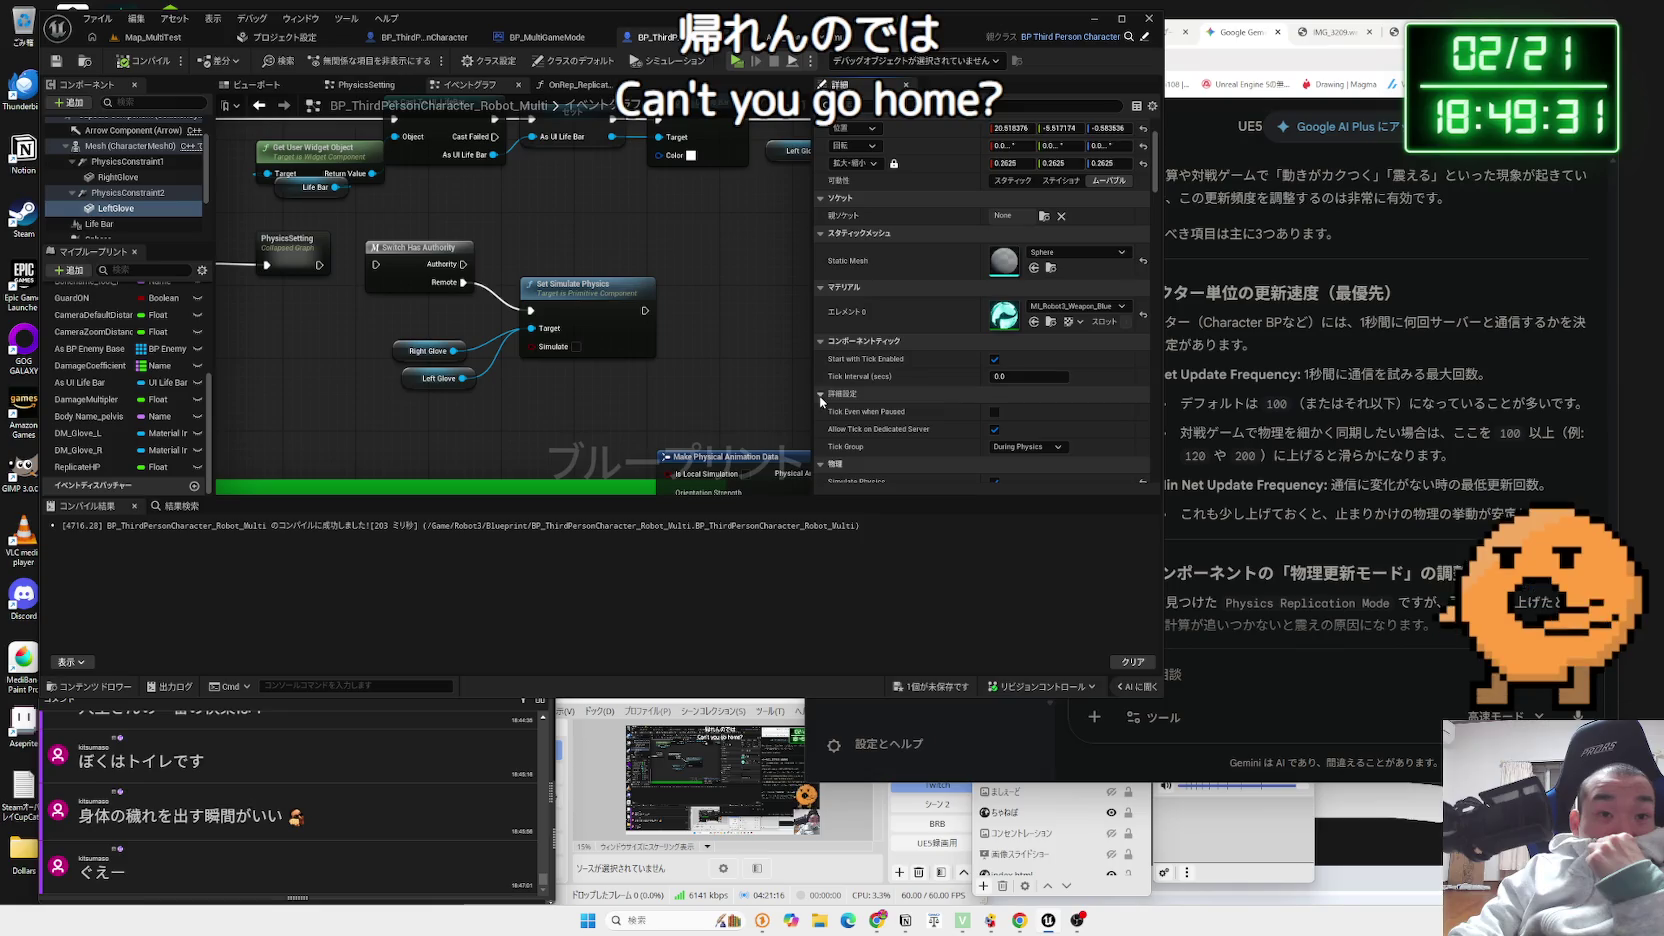
- Set LeftGlove's Linear and Angular Damping to 100, then launch a multiplayer playtest in Map_MultiTest
scroll(830, 395, "down", 2)
scroll(885, 390, "down", 1)
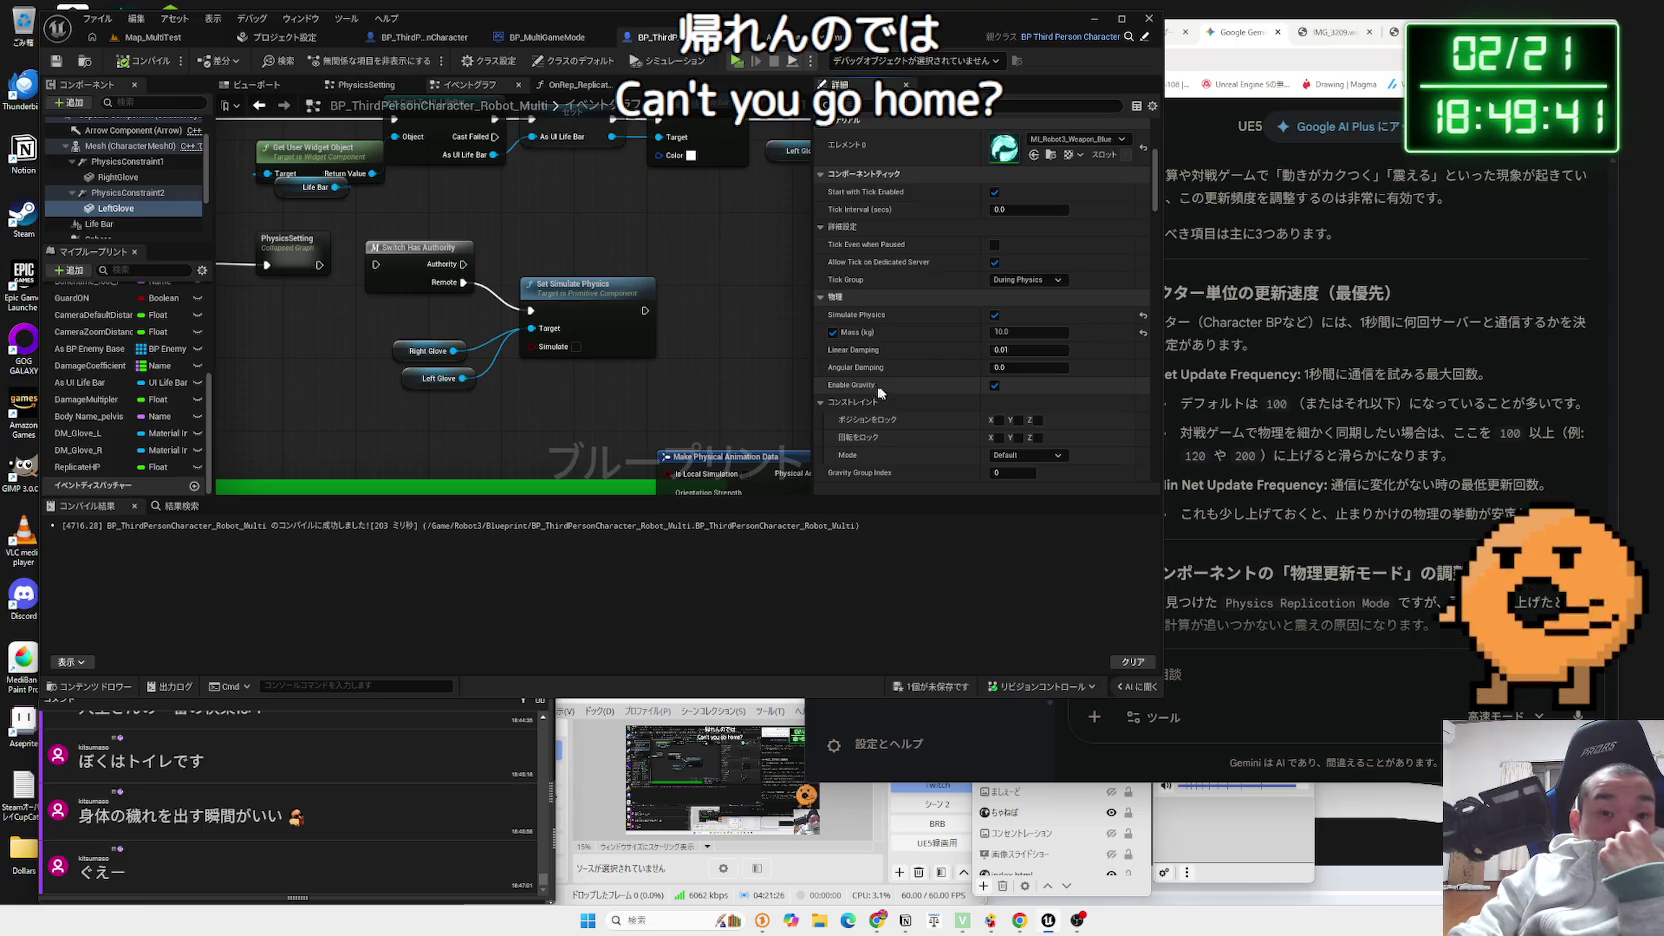
left_click(1031, 351)
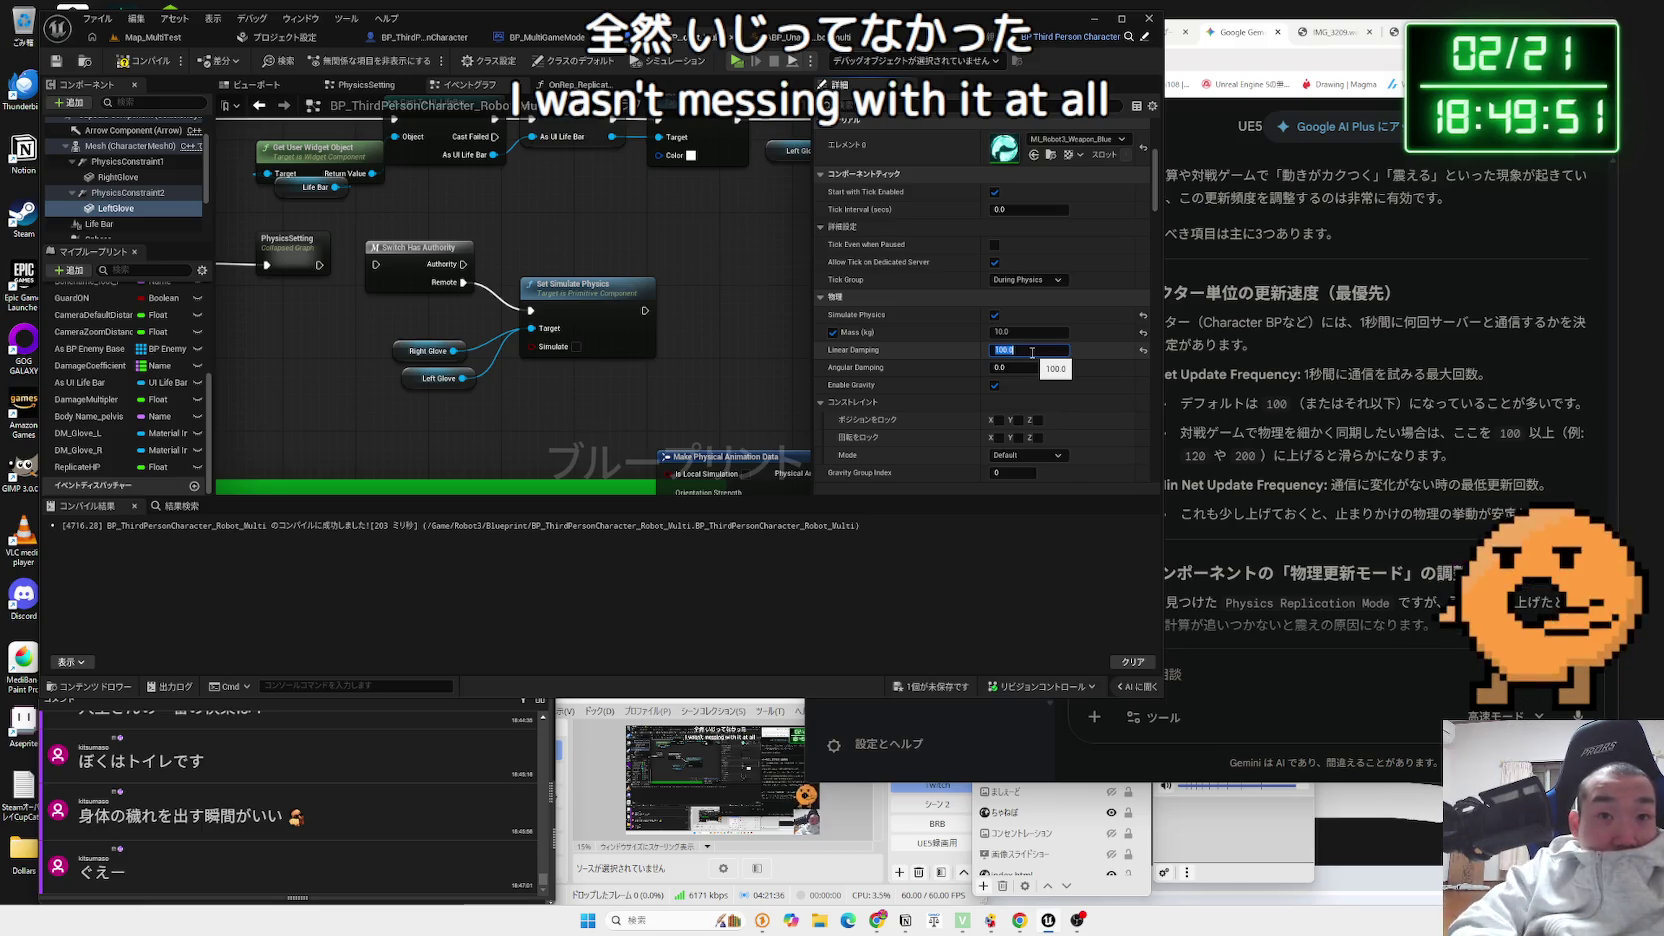
type("10")
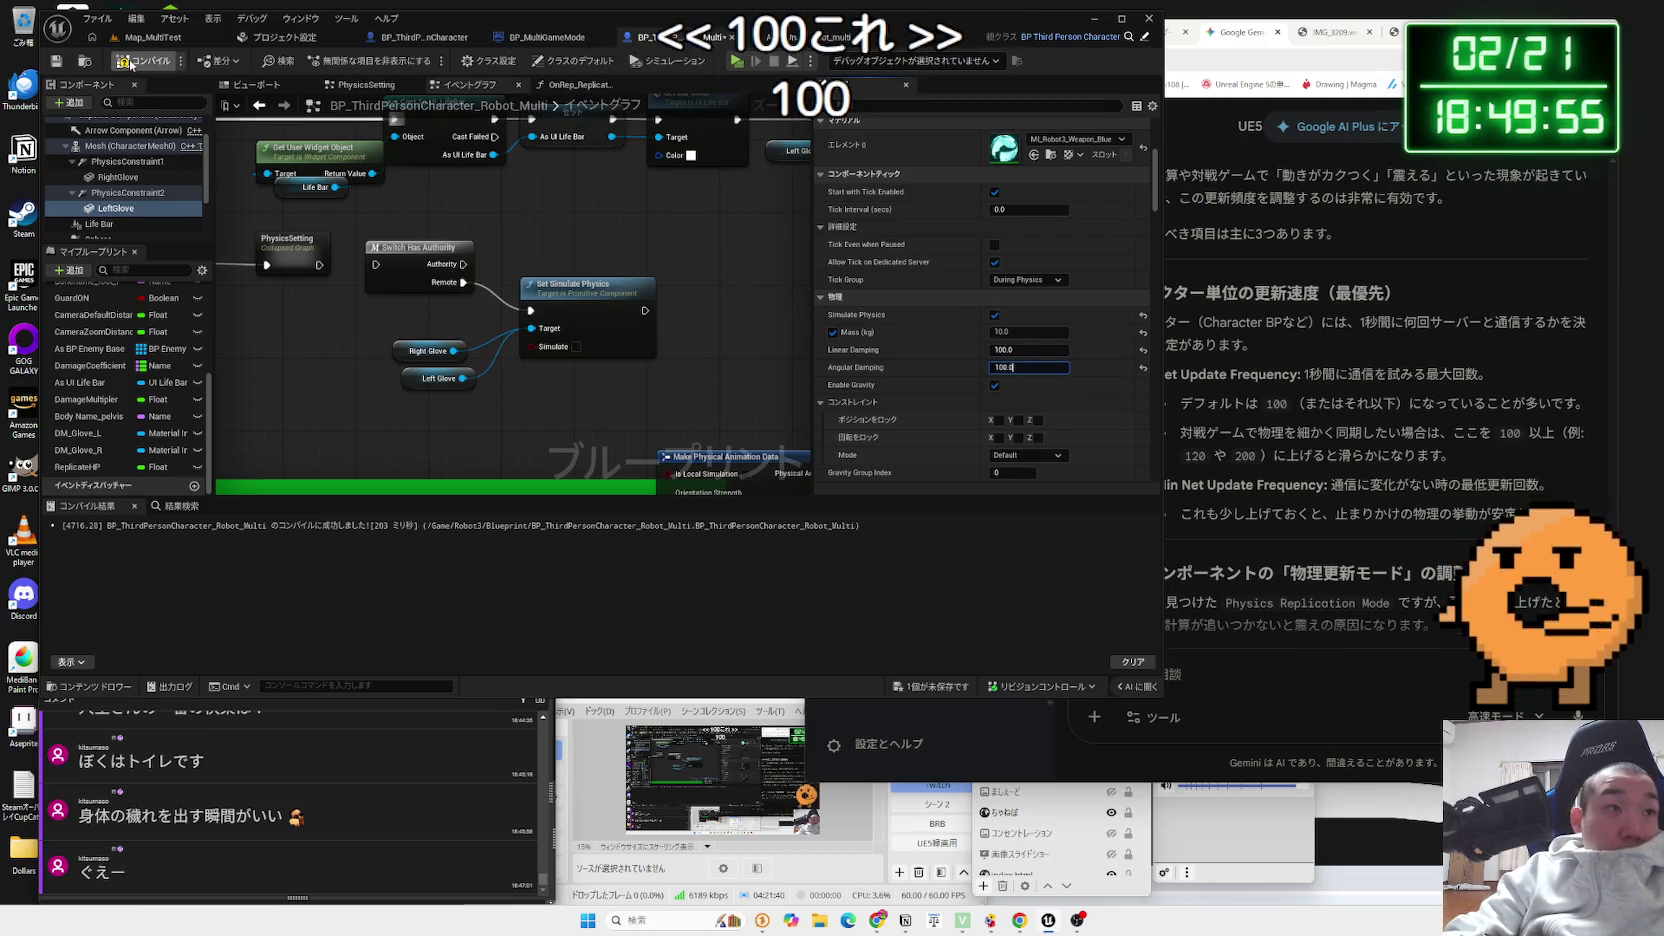
left_click(185, 37)
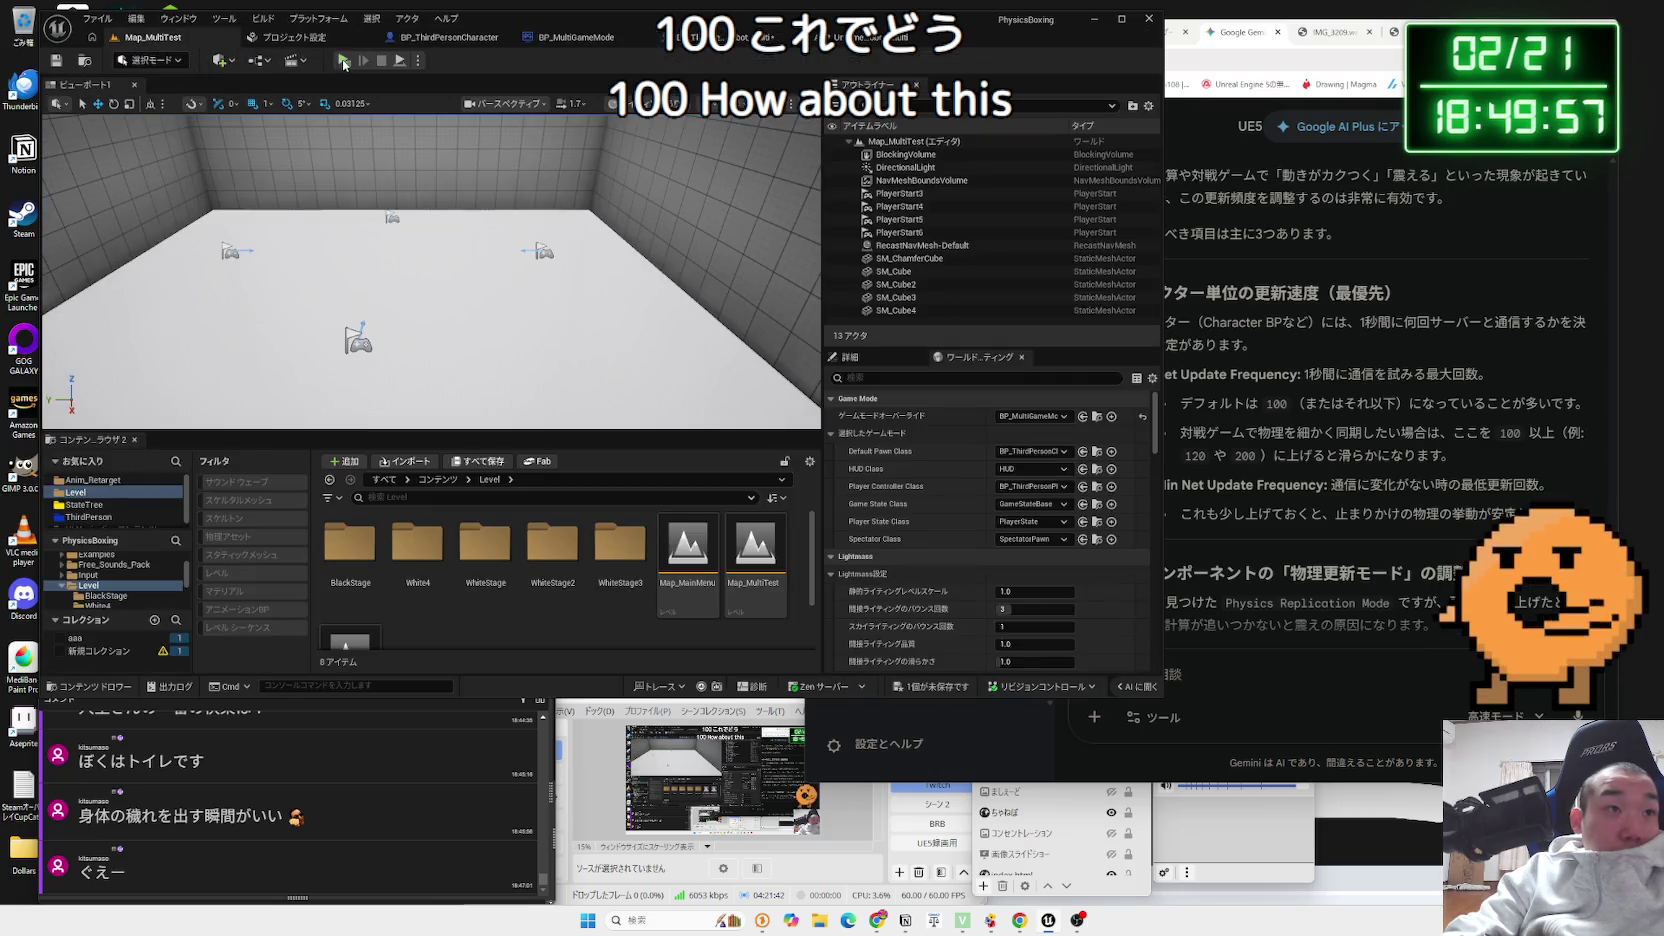
key("alt+p")
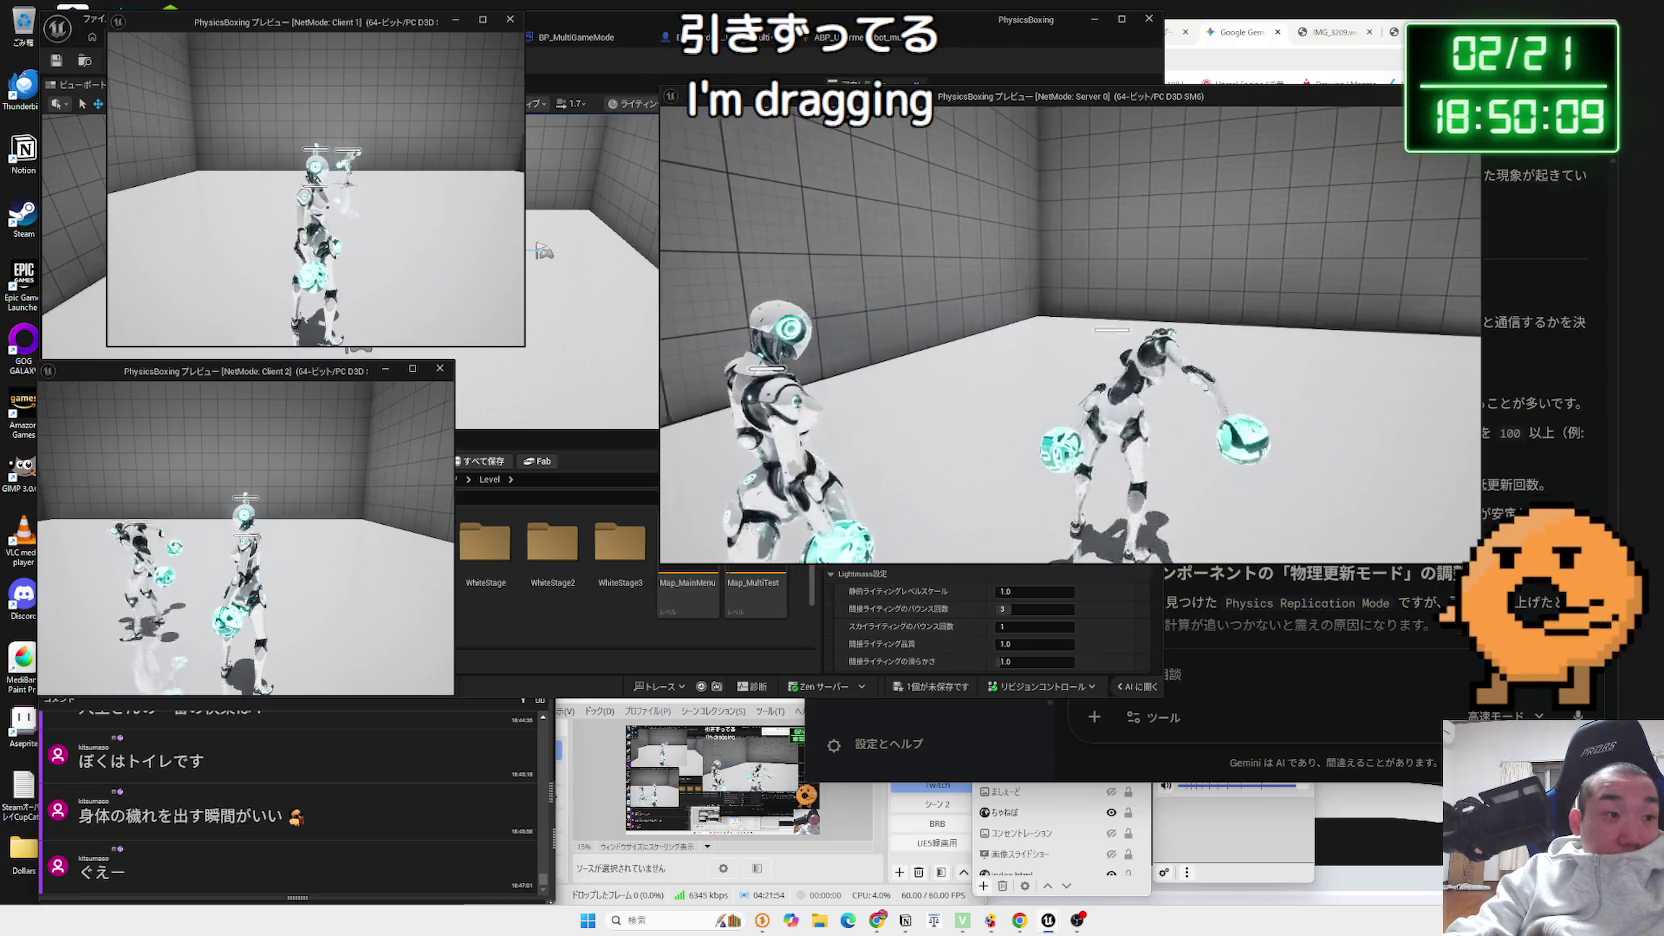
key("alt+Tab")
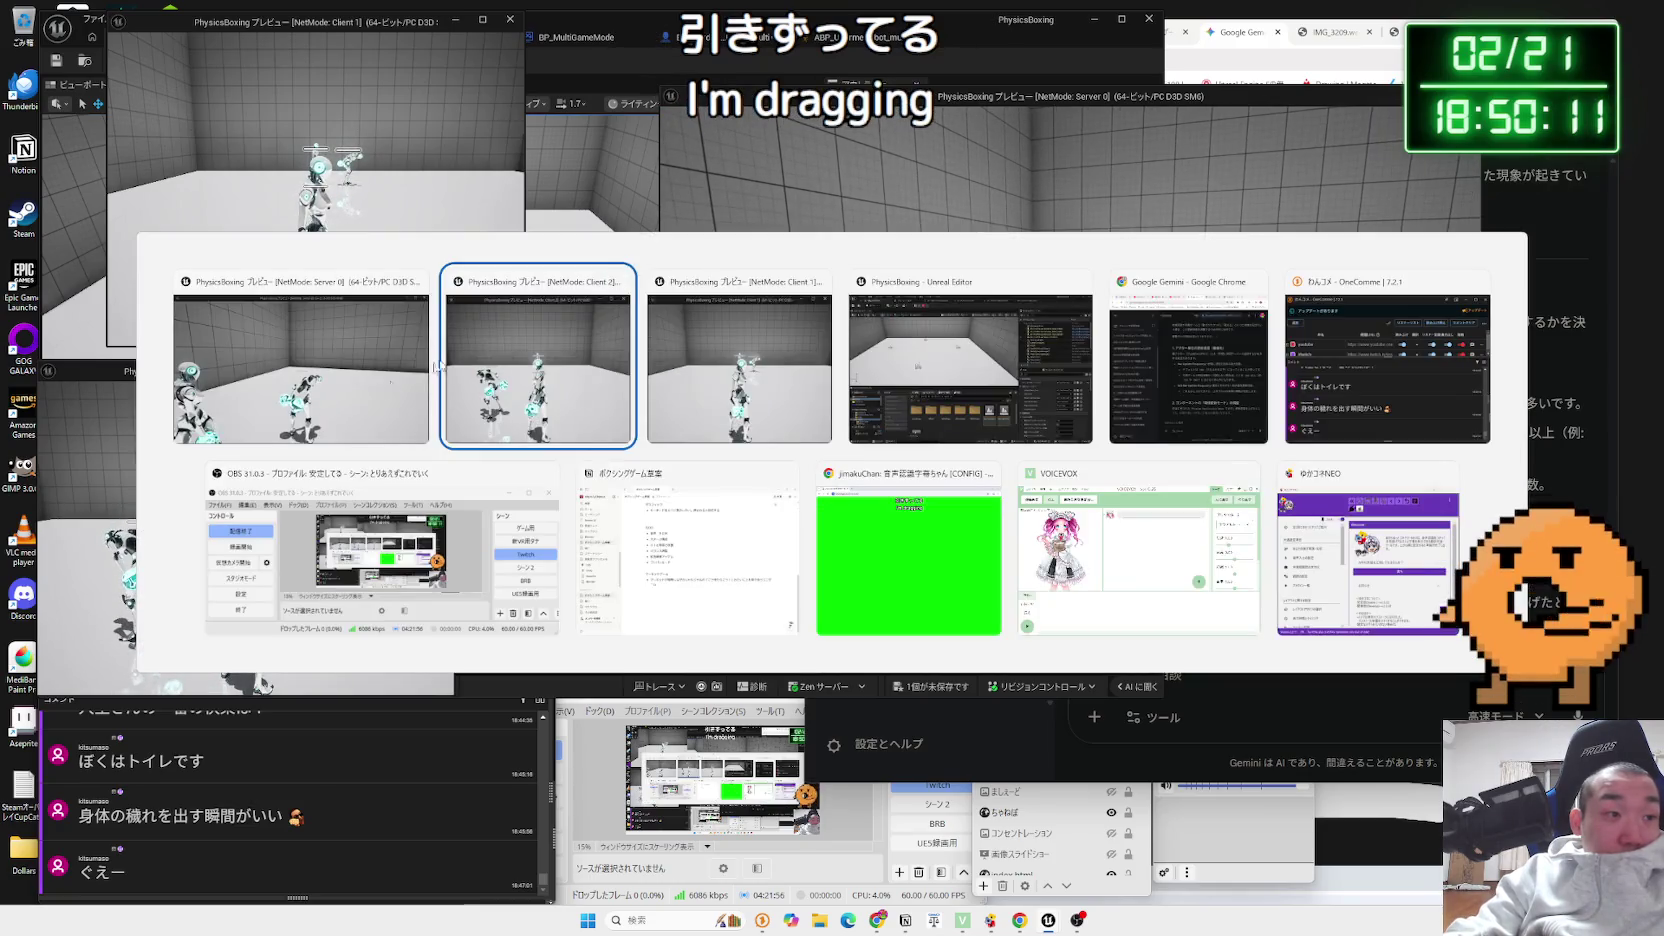
left_click(88, 507)
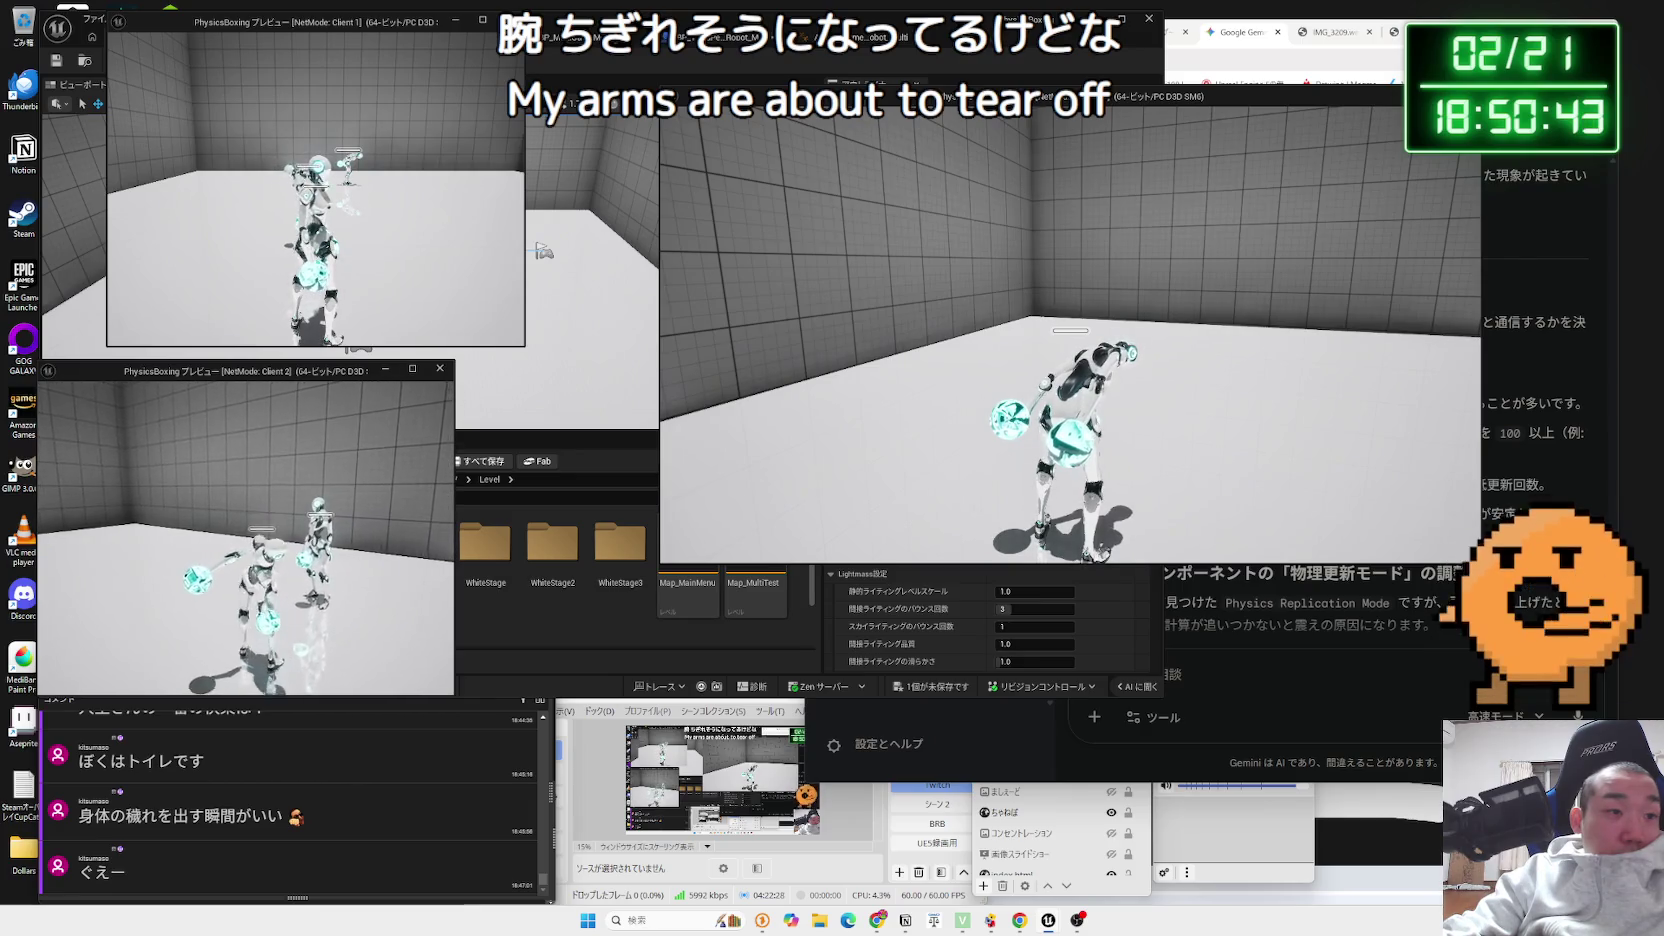
key("alt+Tab")
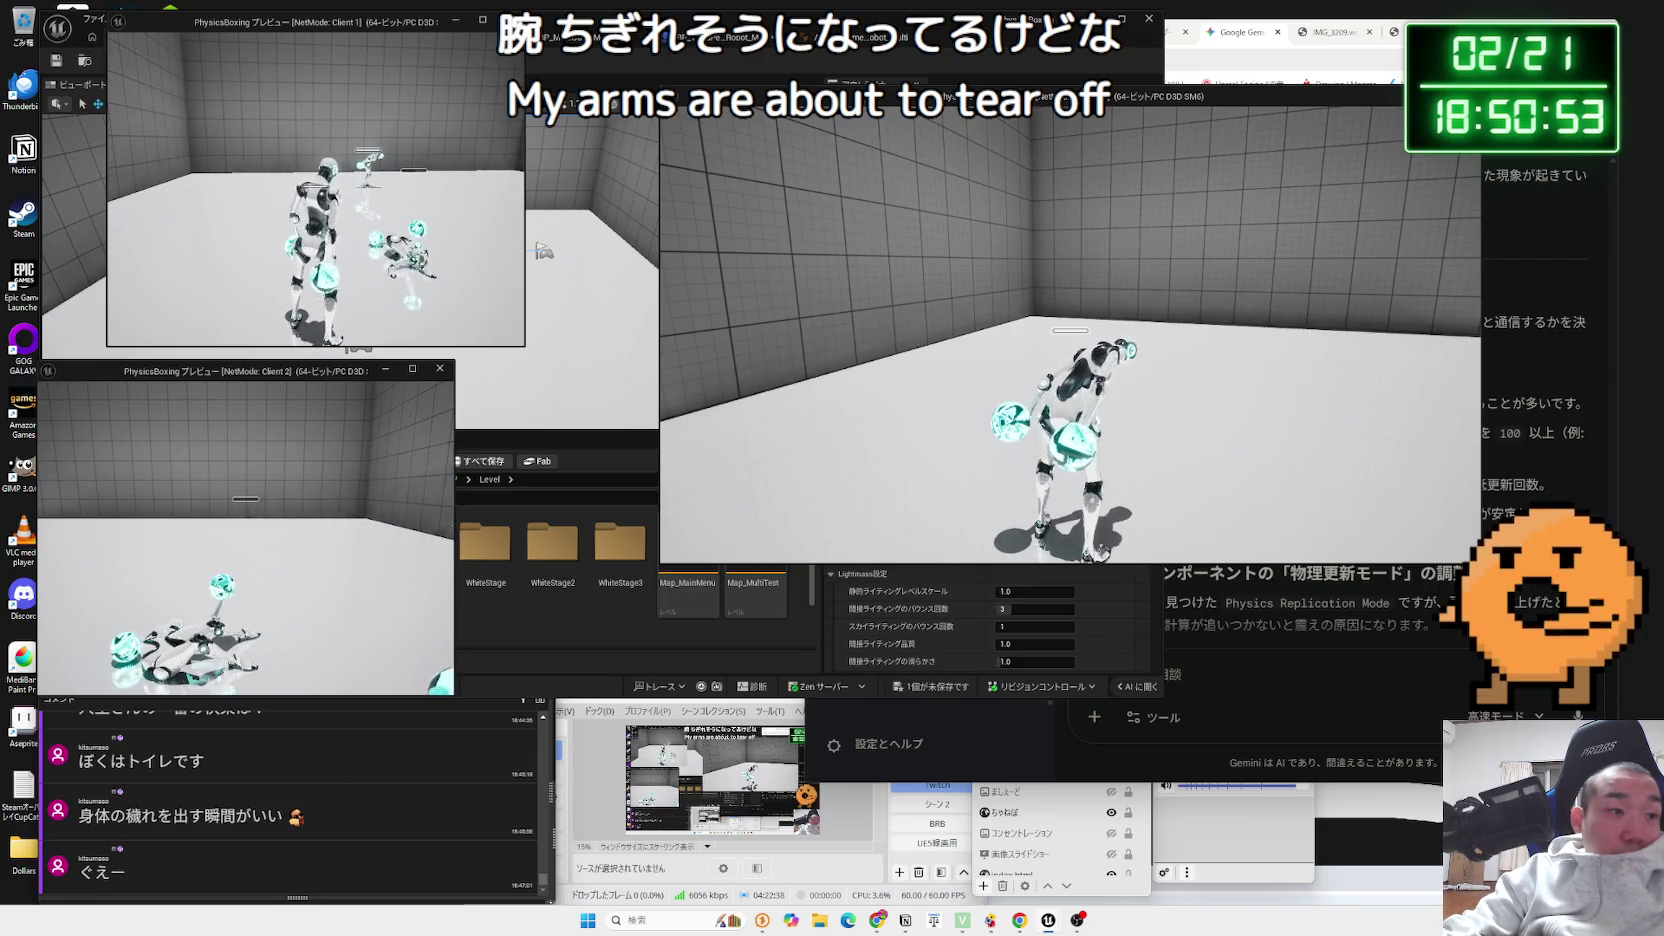
key("Escape")
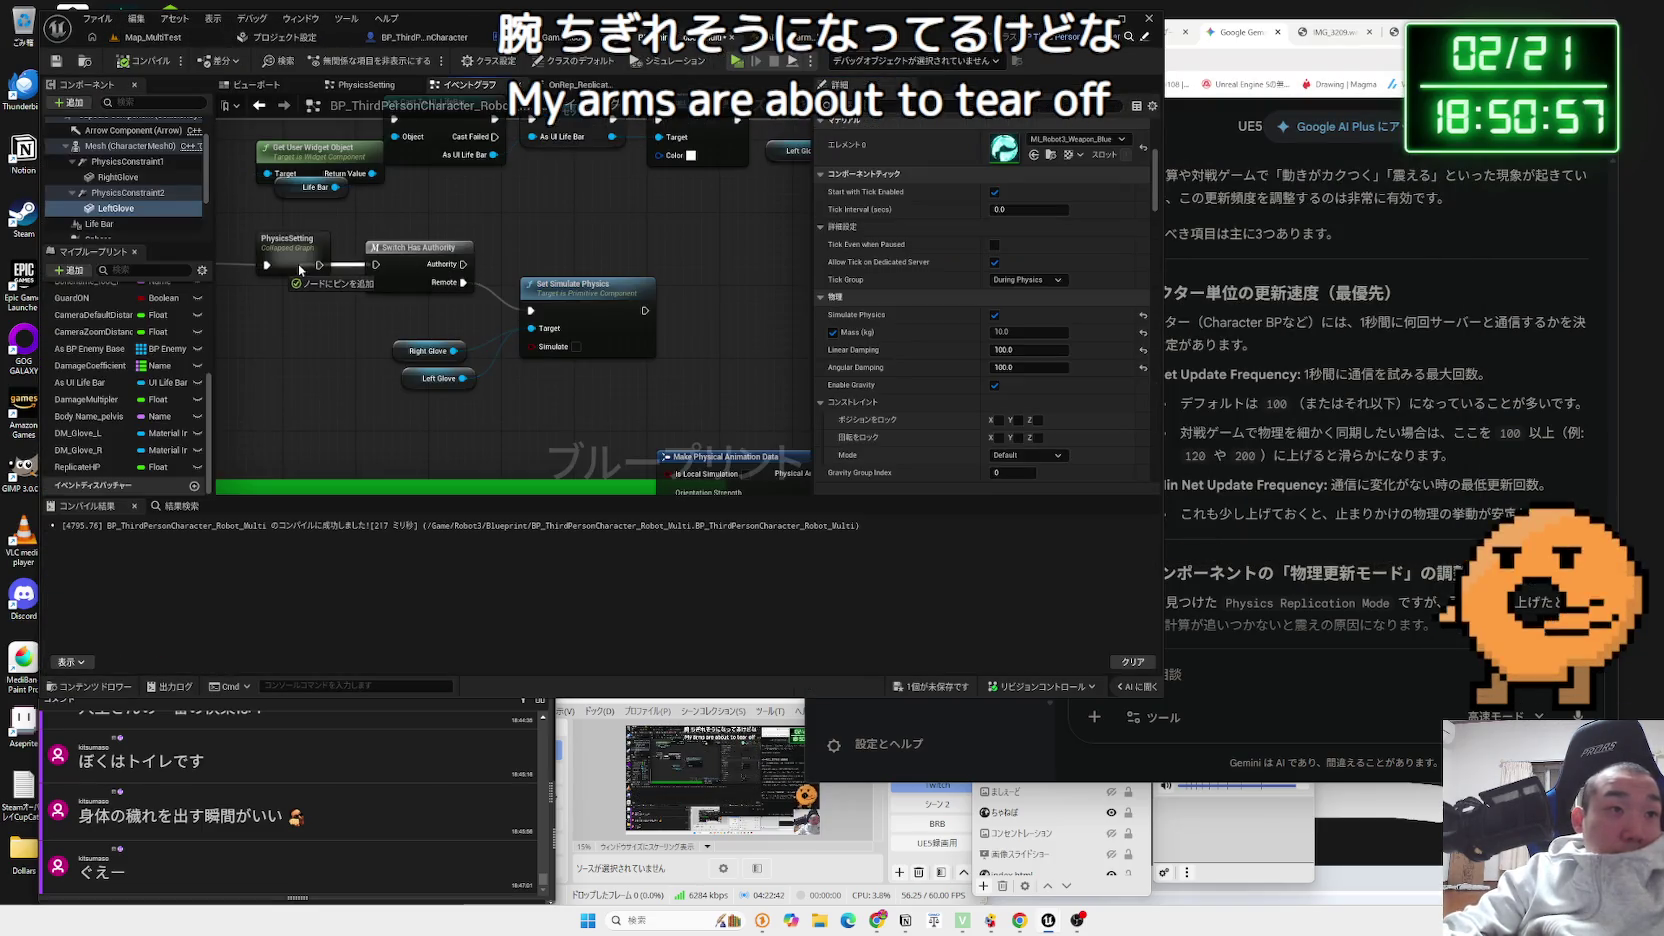
- Start a one-server, two-client Play-In-Editor session from the Map_MultiTest level
left_click(145, 43)
left_click(344, 61)
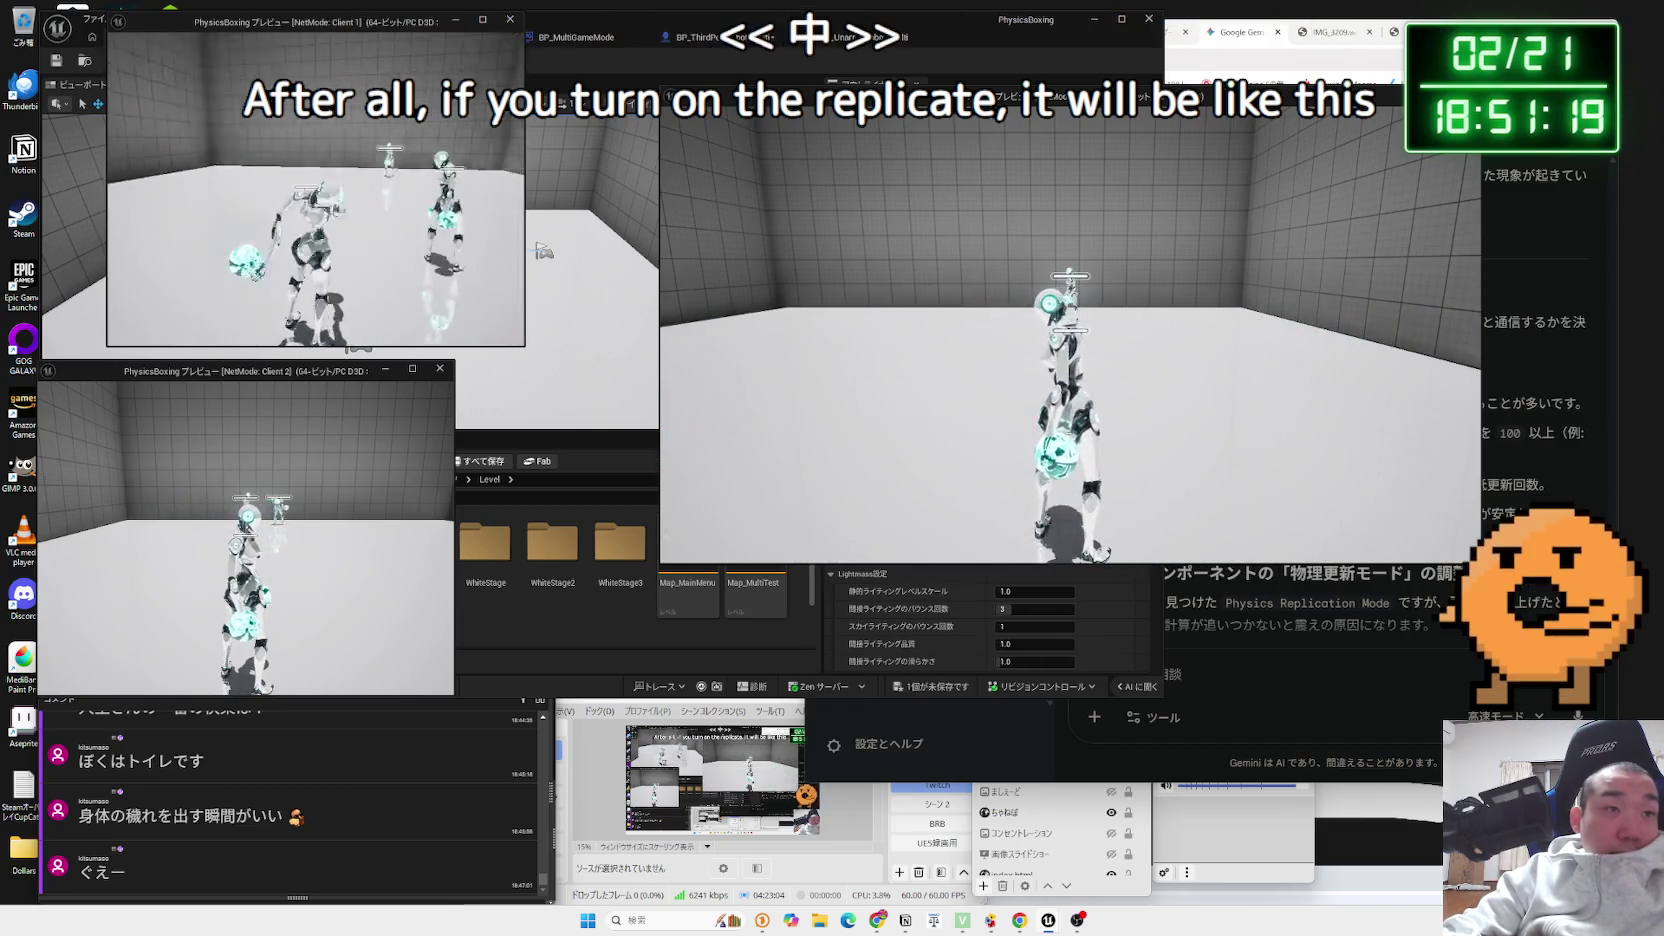
- Stop the multiplayer Play-In-Editor session
key("Escape")
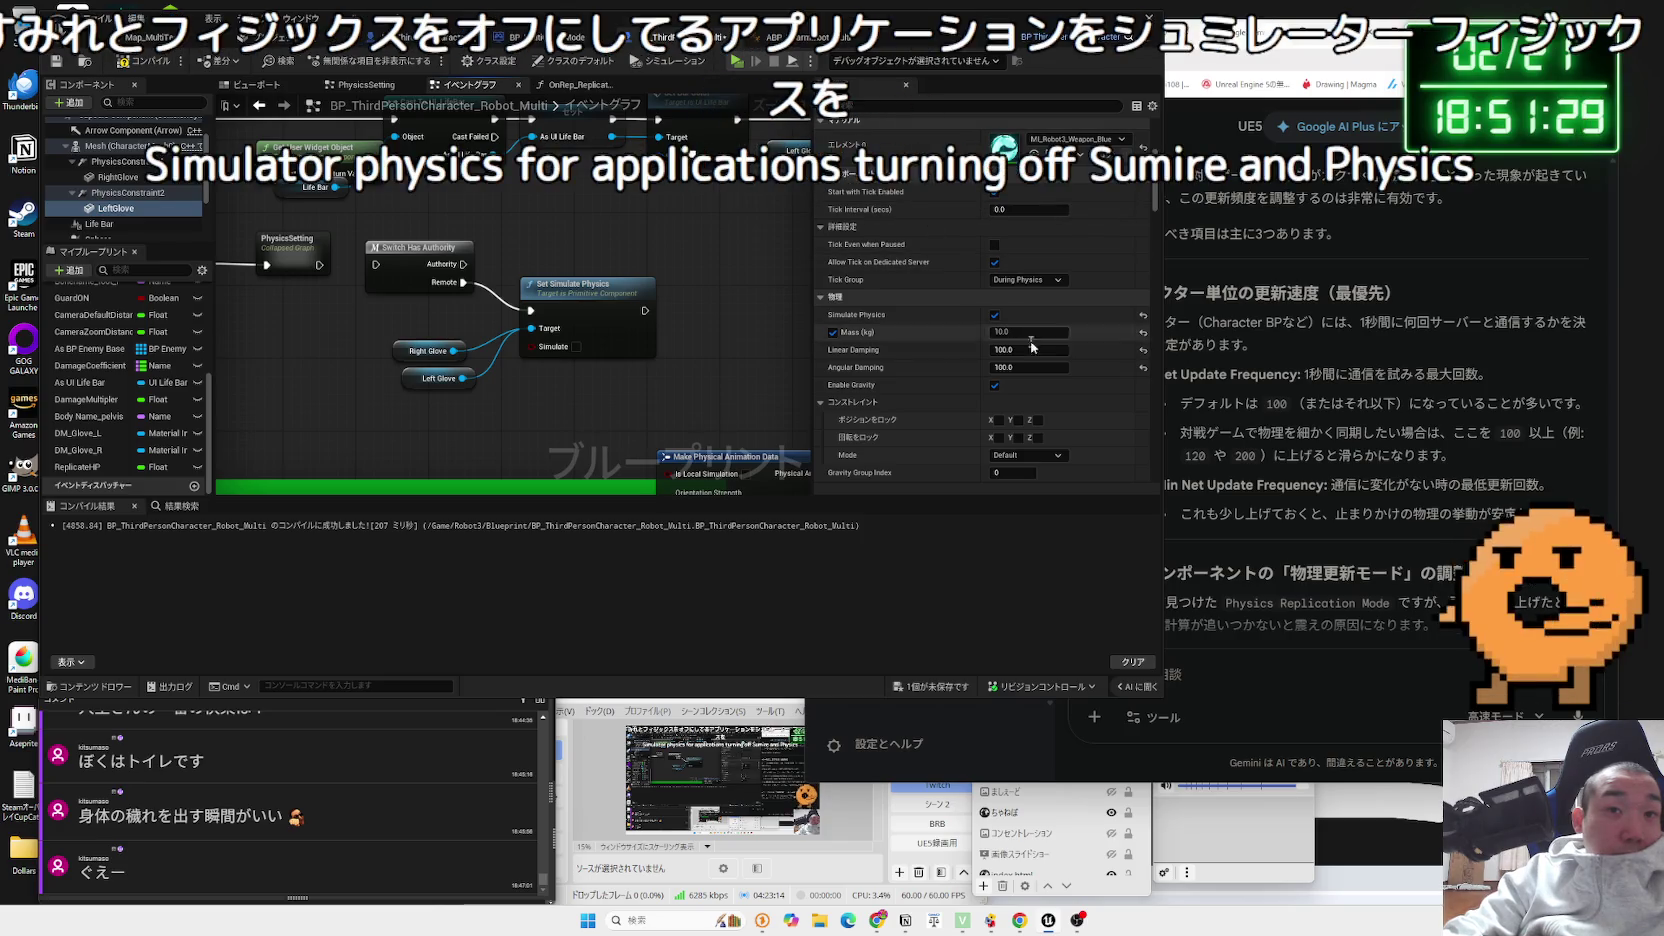
- Reset LeftGlove's Linear and Angular Damping to defaults, compile, and check Component Replicates via a 'rep' filter
left_click(1143, 349)
left_click(1143, 367)
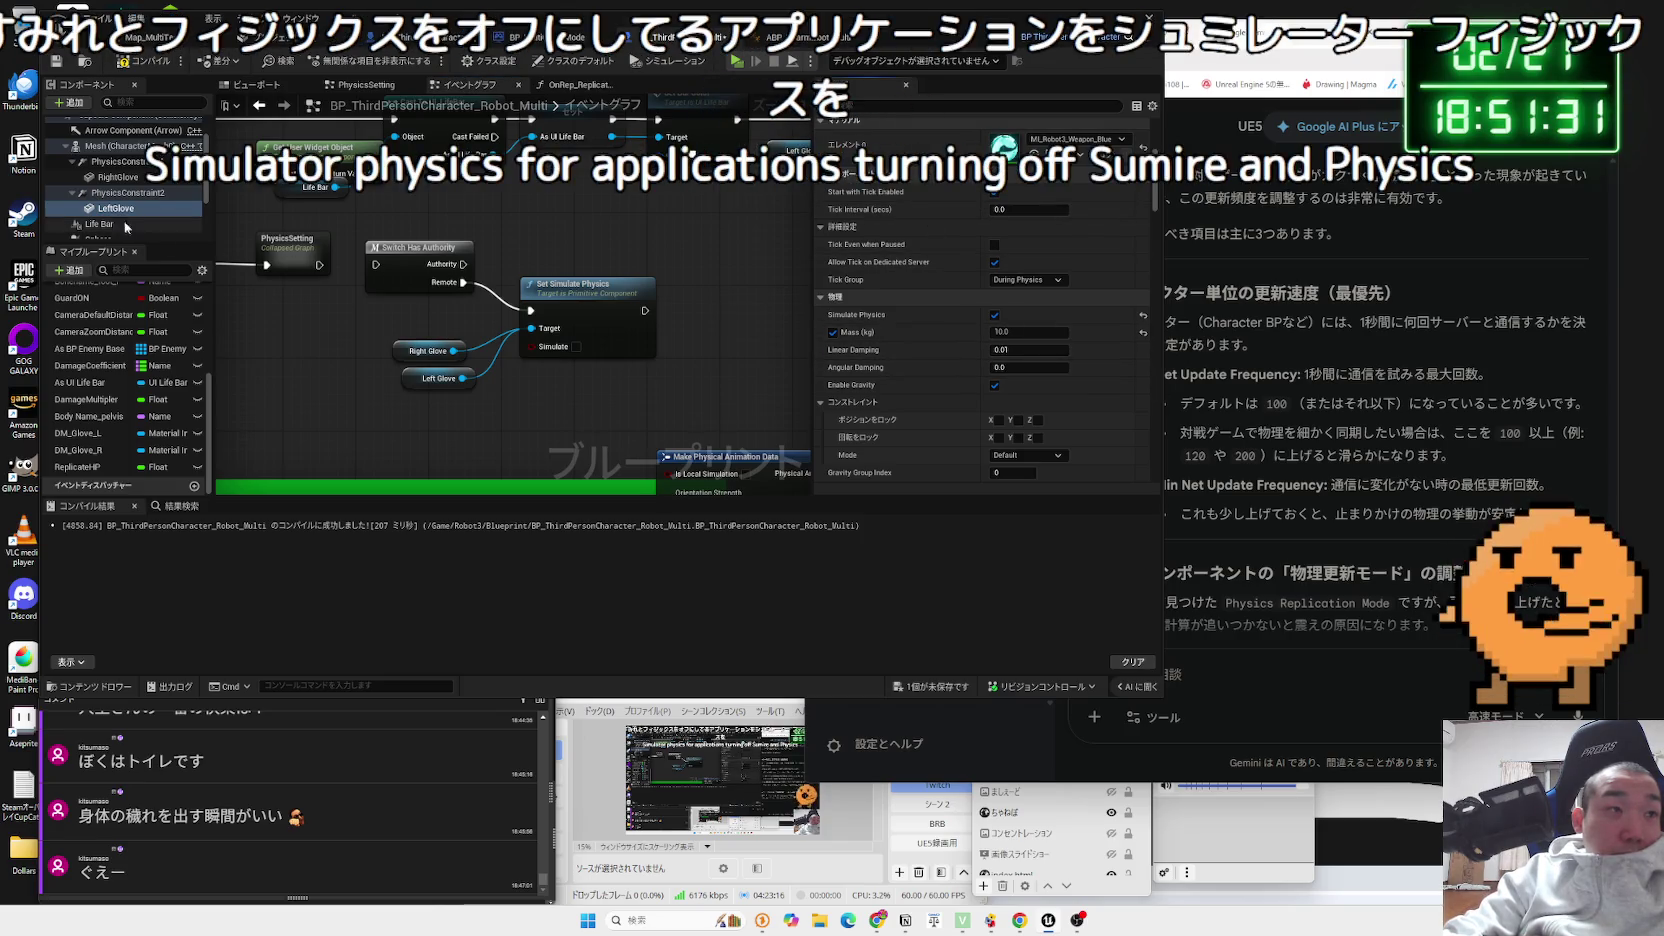
left_click(145, 61)
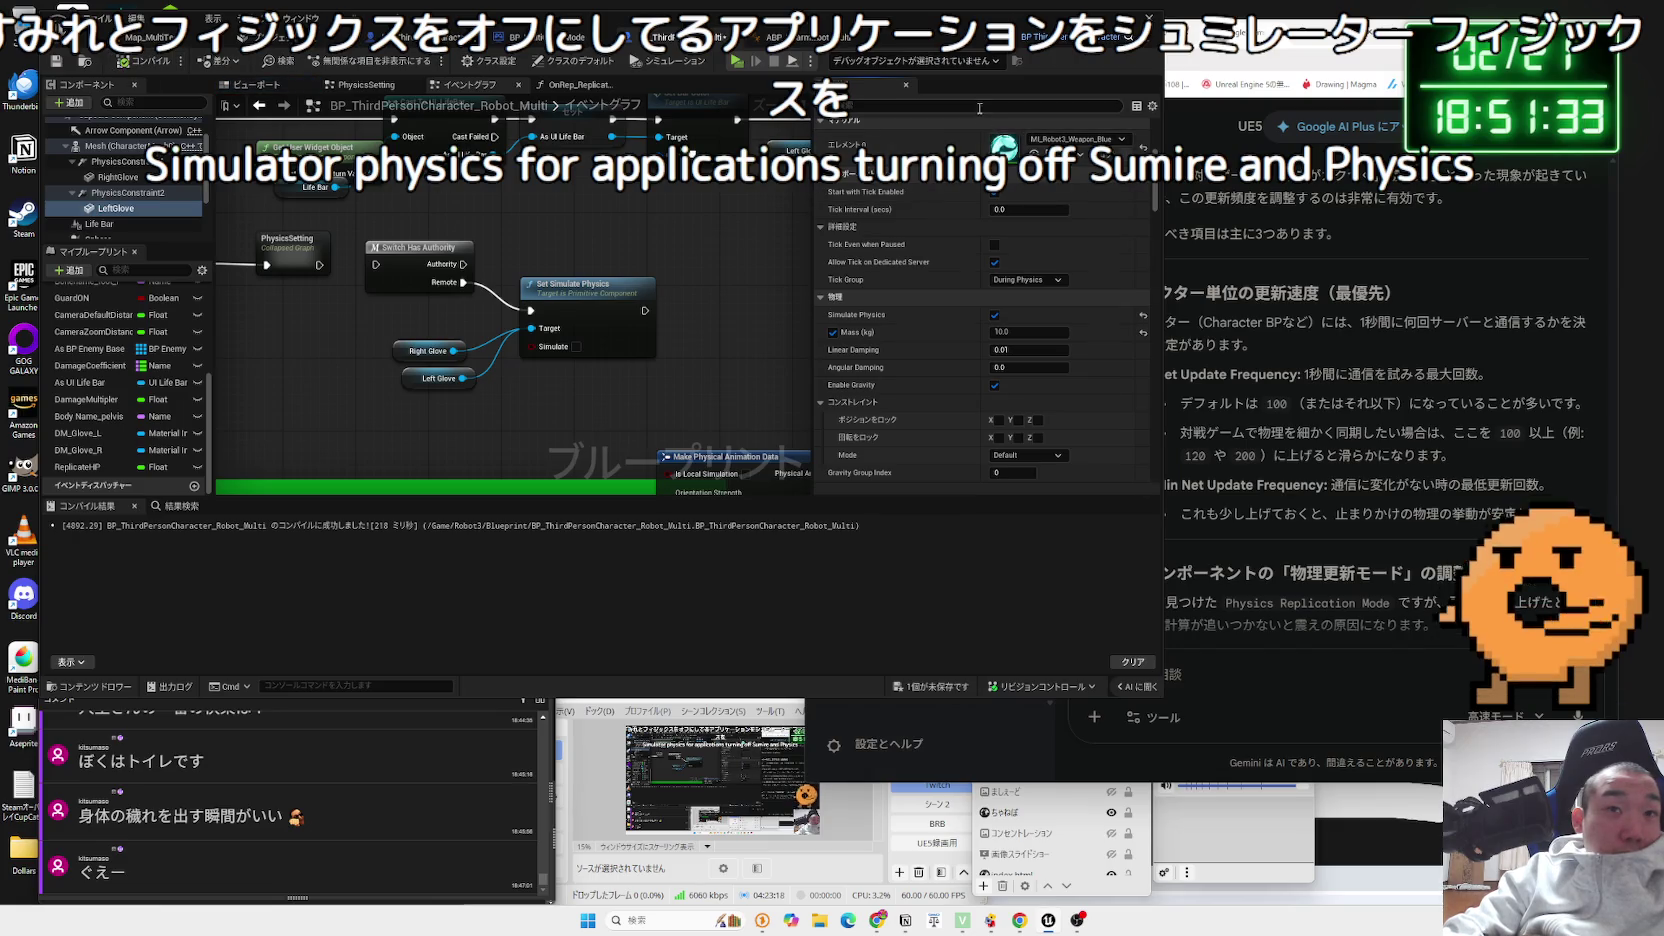
type("ep")
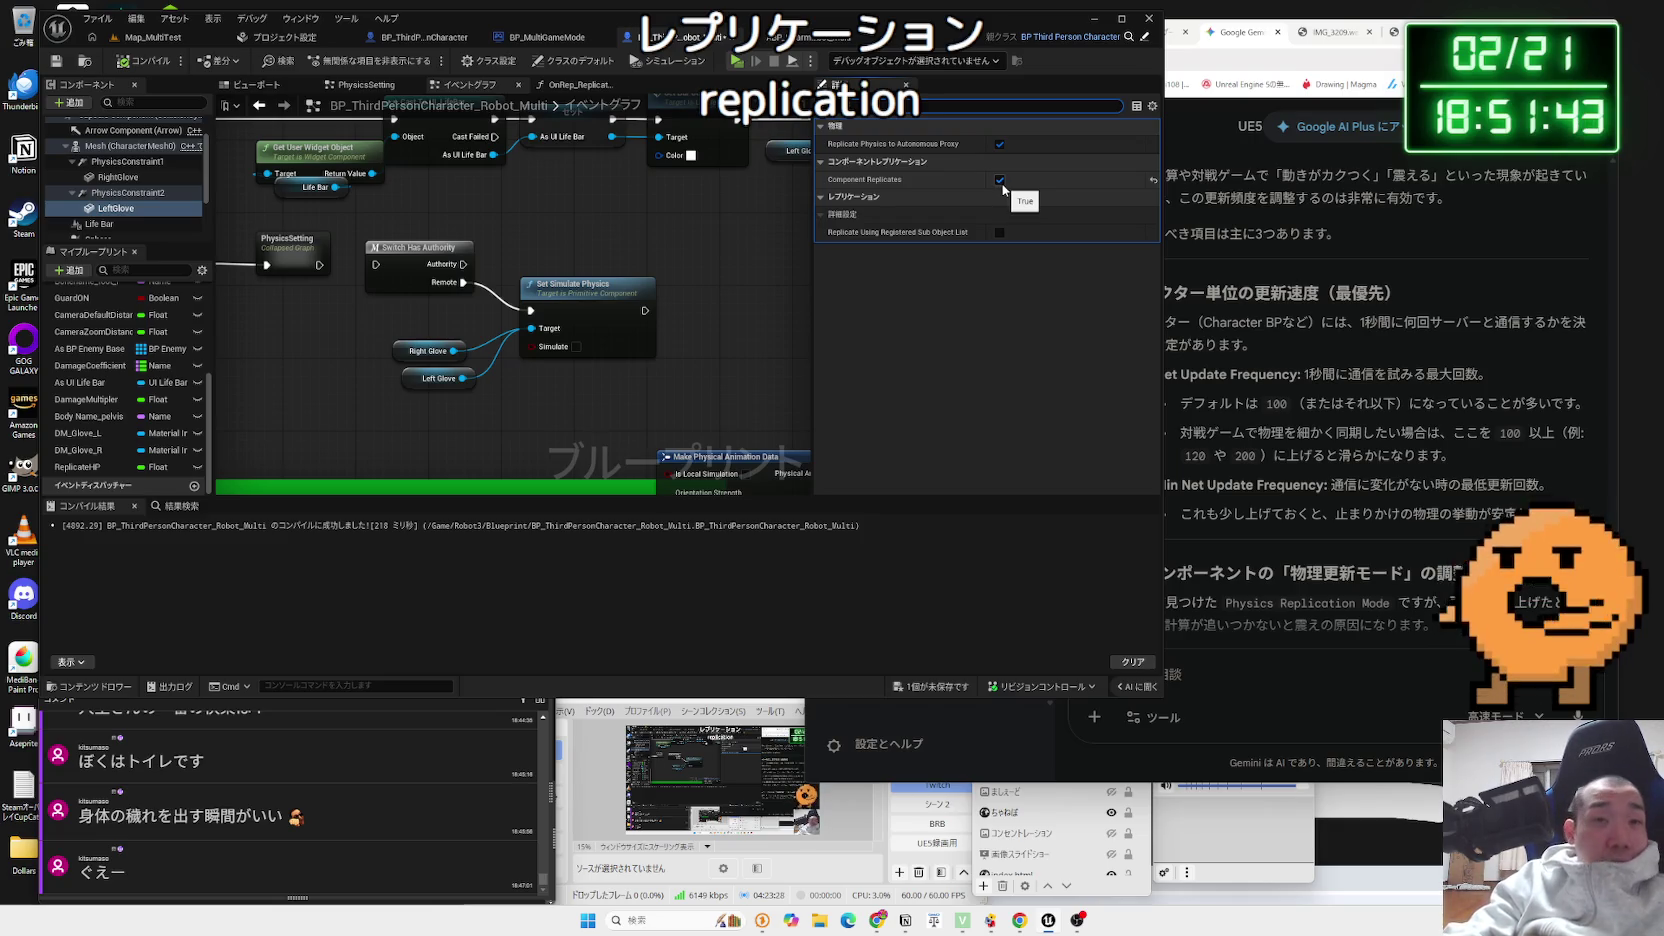
key("Escape")
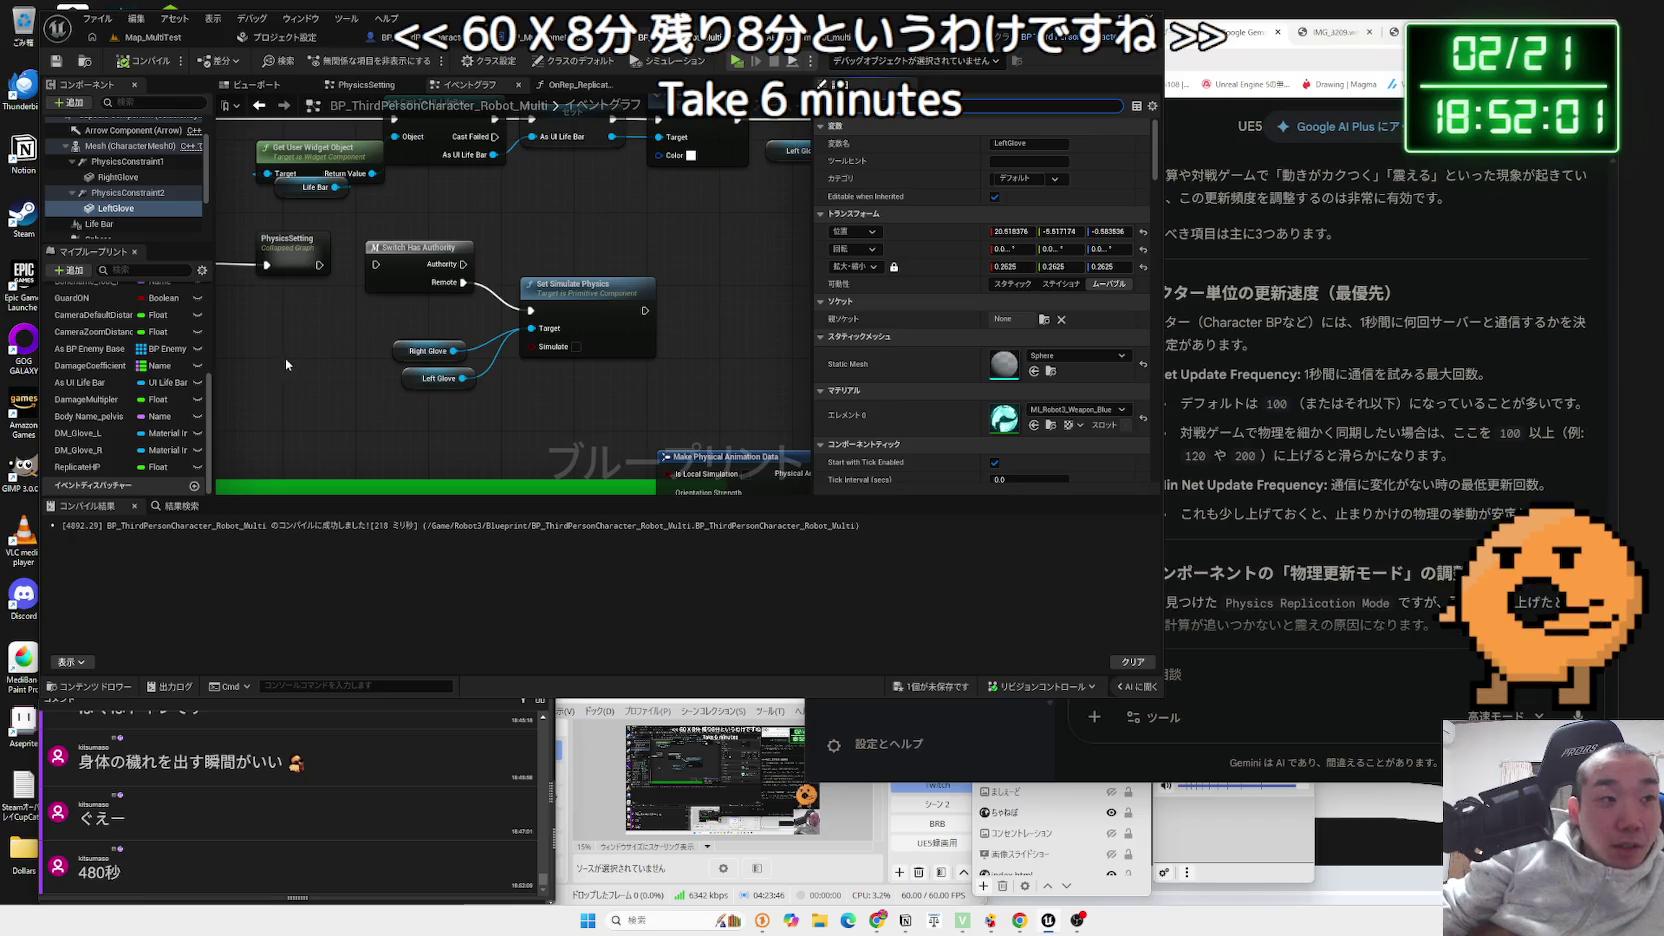
left_click_drag(307, 343, 415, 413)
mouse_move(116, 215)
left_mouse_down()
mouse_move(373, 412)
mouse_move(328, 412)
mouse_move(383, 402)
left_mouse_up()
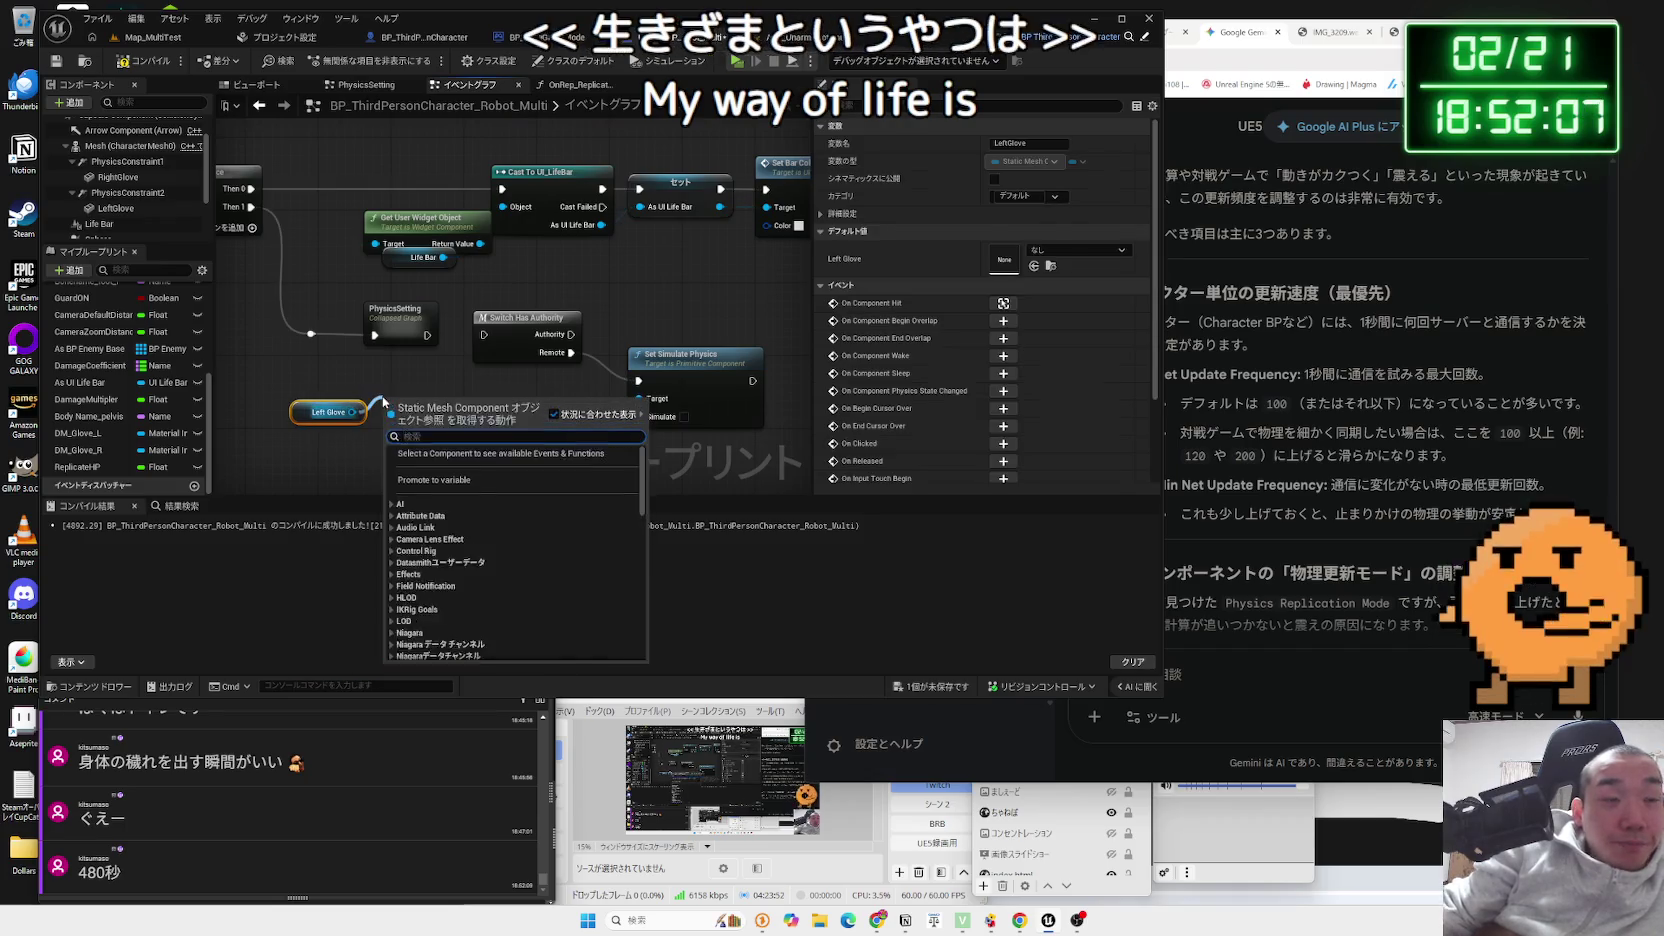
type("set world l")
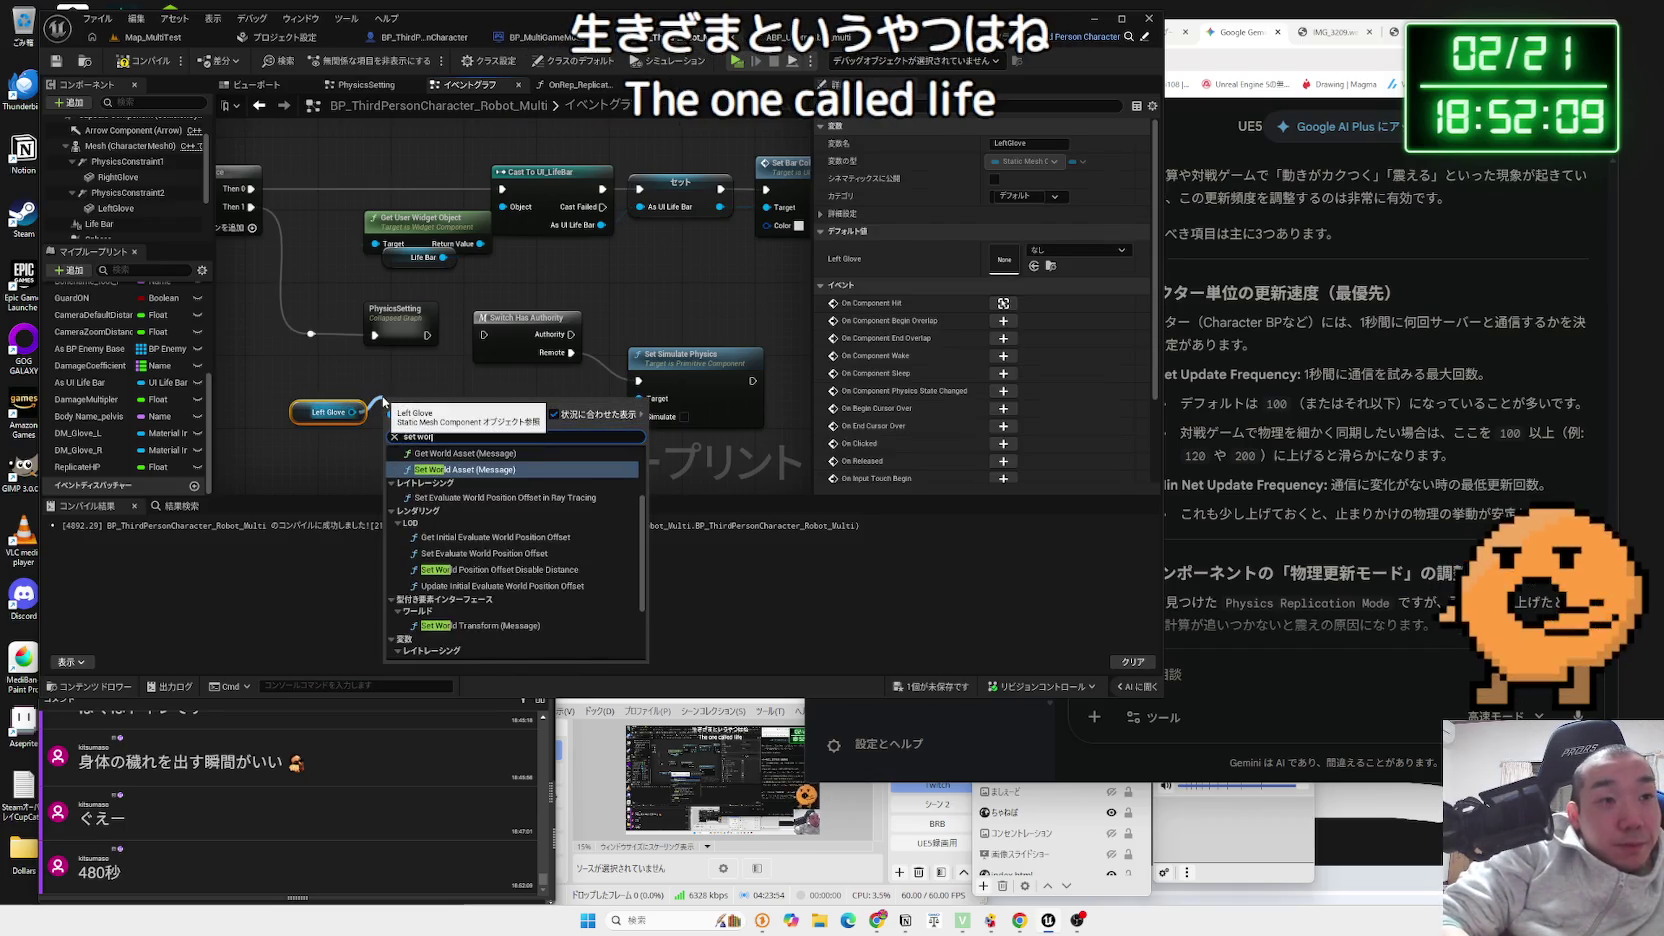
type("ocation")
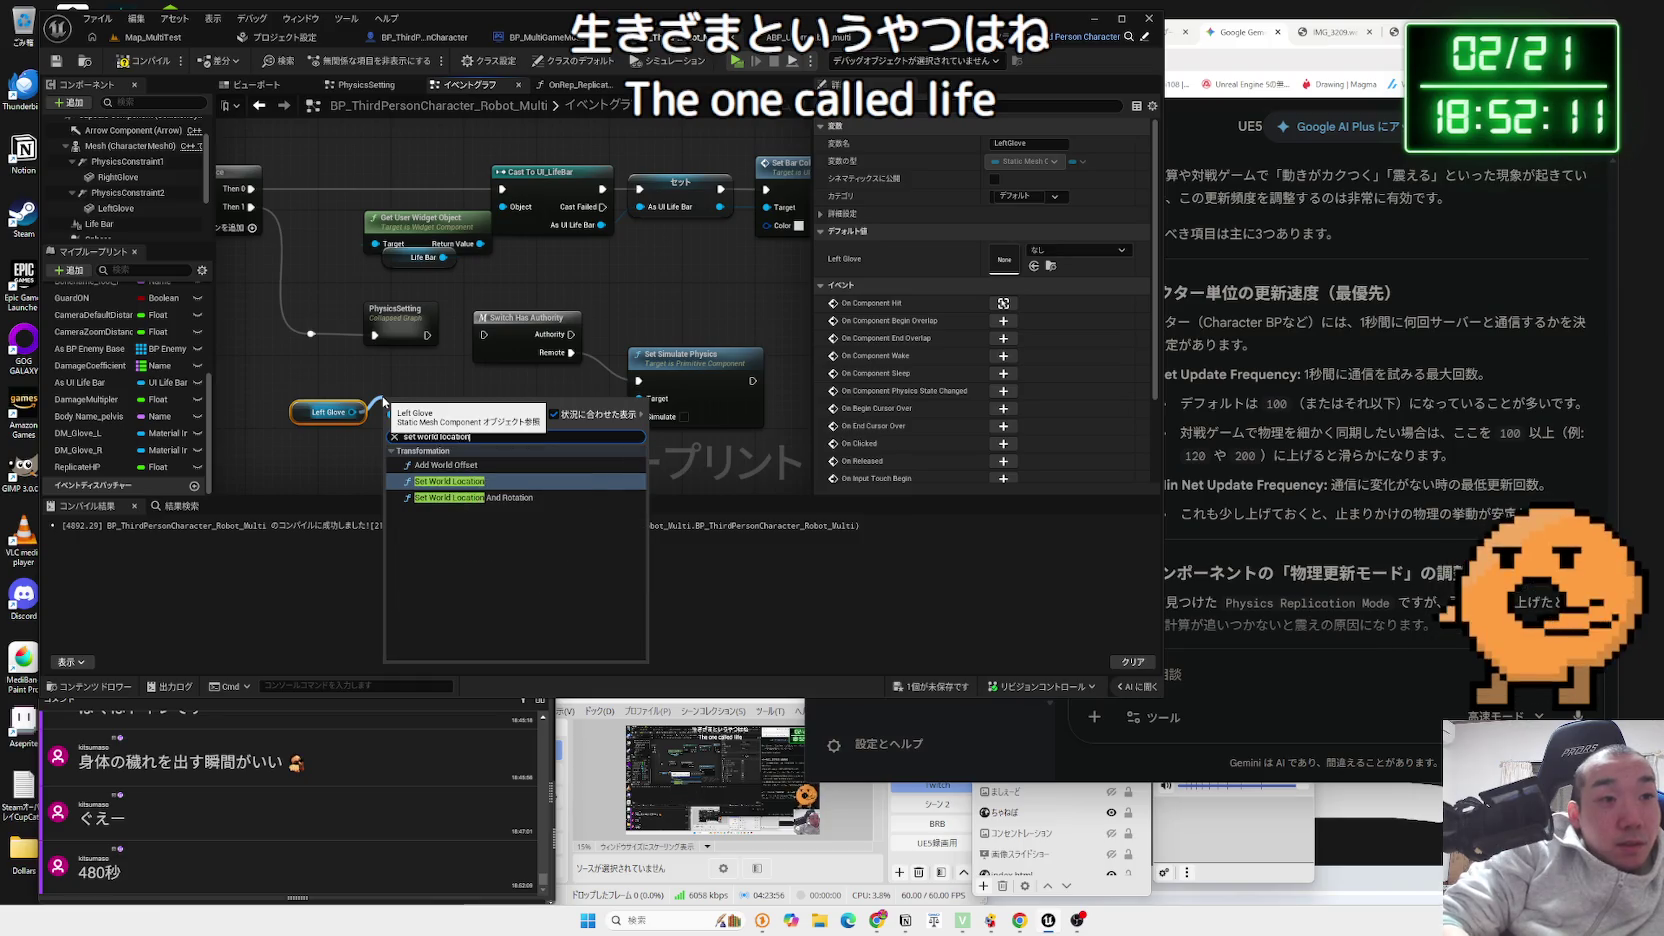
left_click(480, 497)
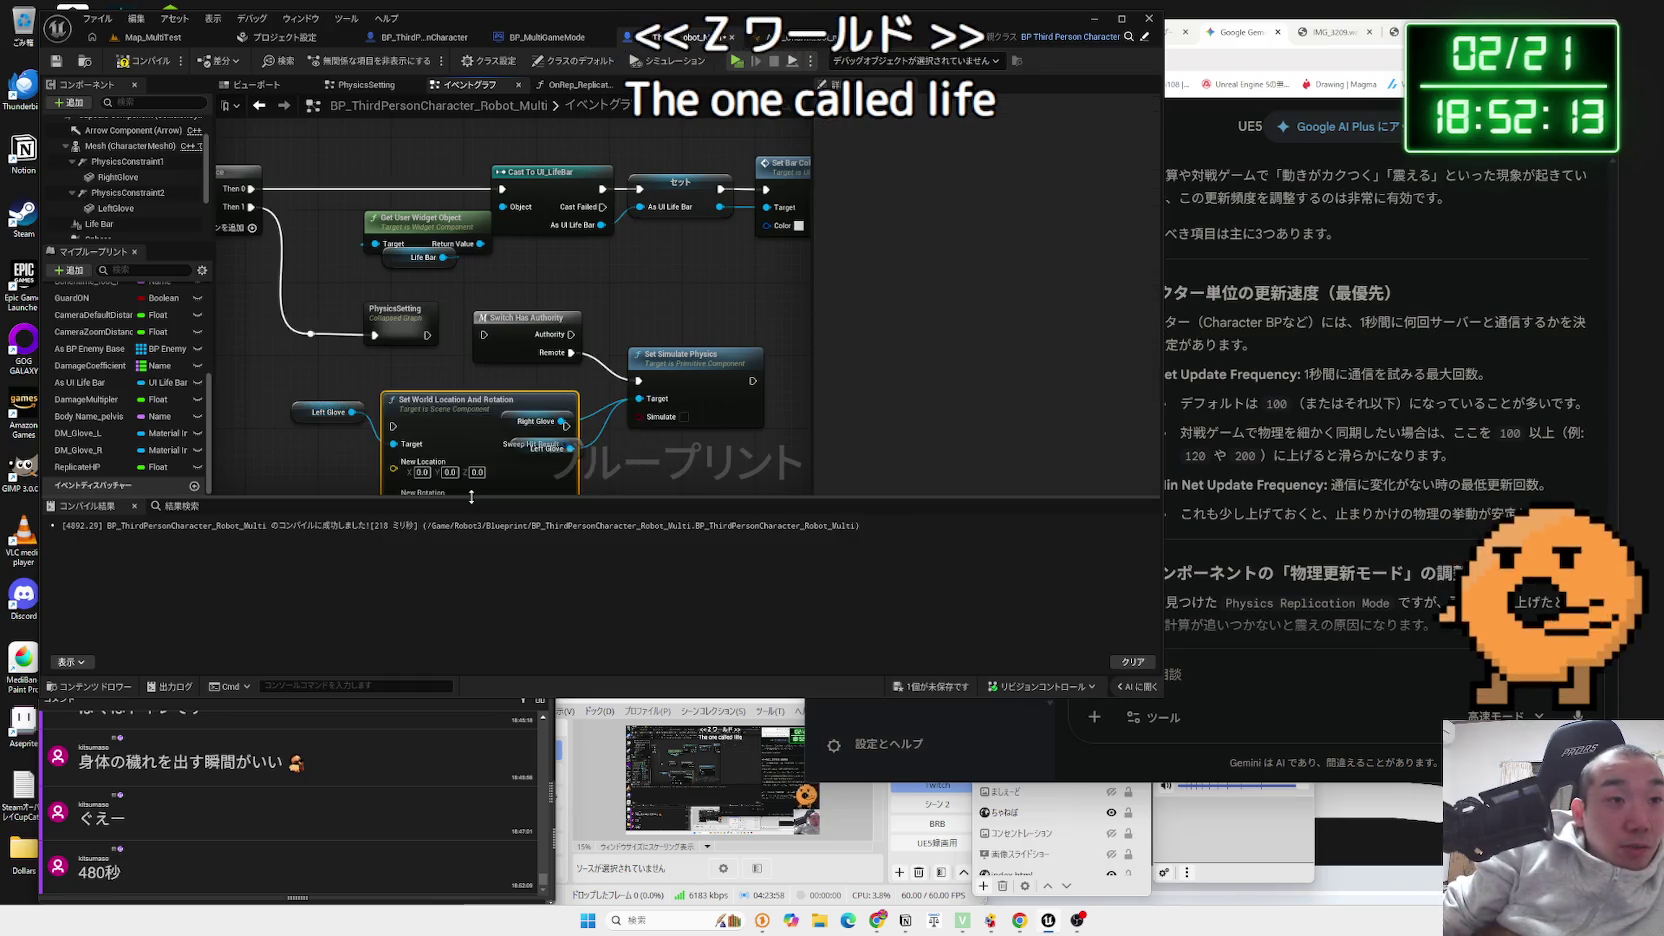
mouse_move(429, 417)
left_mouse_down()
mouse_move(420, 380)
mouse_move(383, 437)
left_mouse_up()
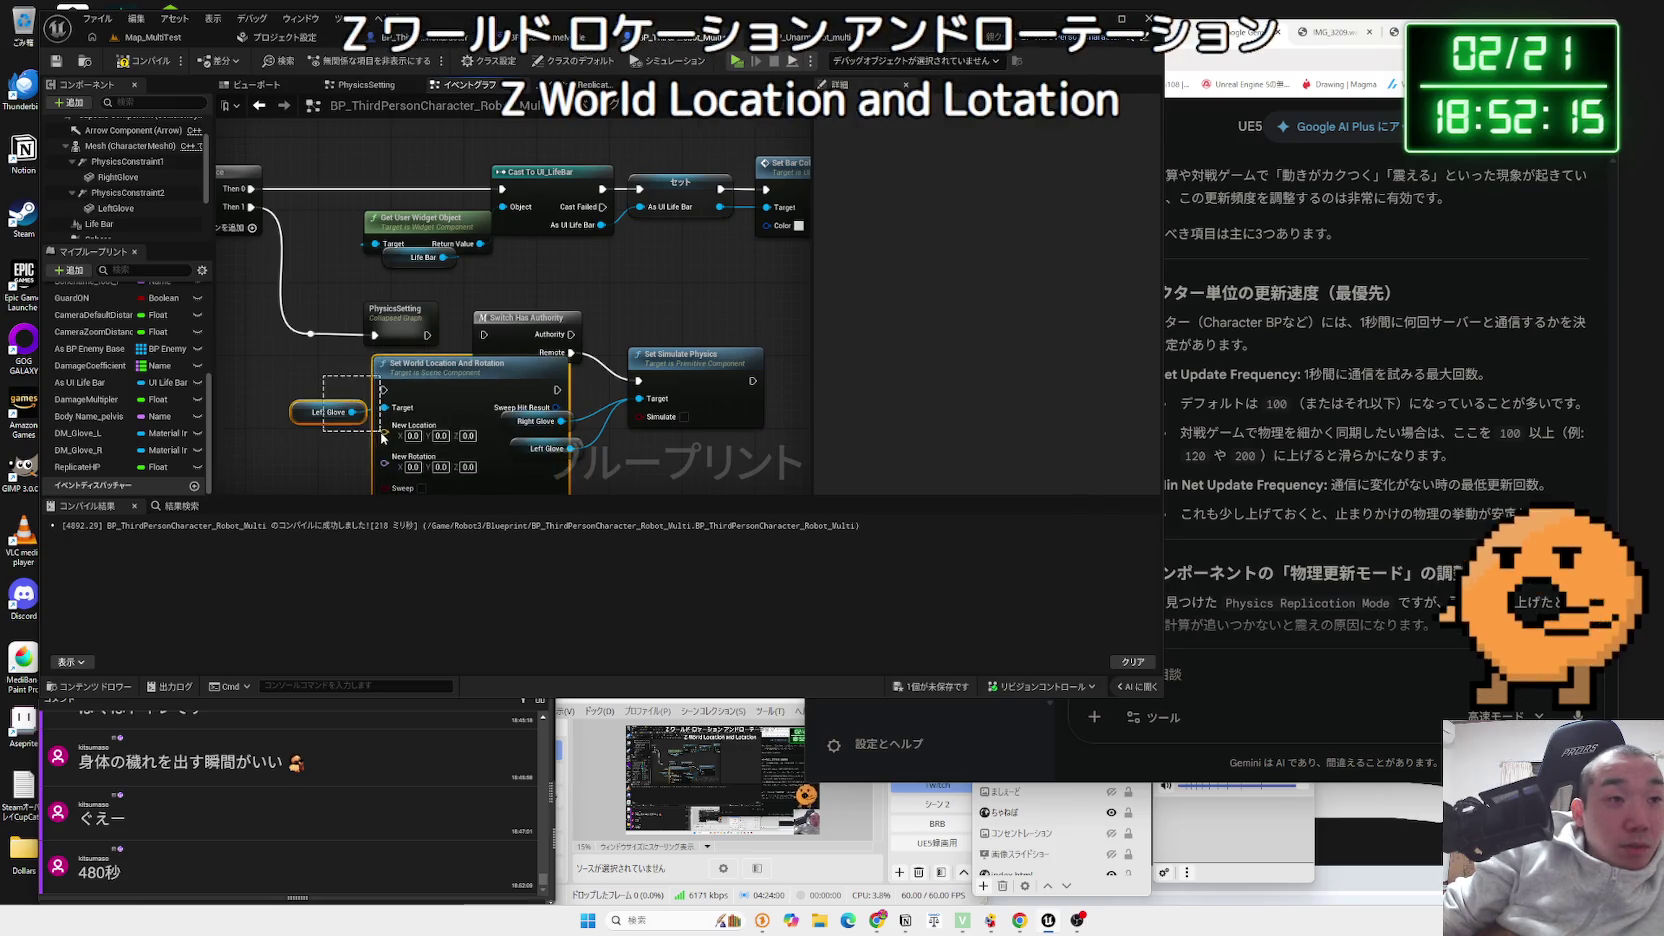
left_click_drag(370, 334, 309, 357)
left_click(379, 333)
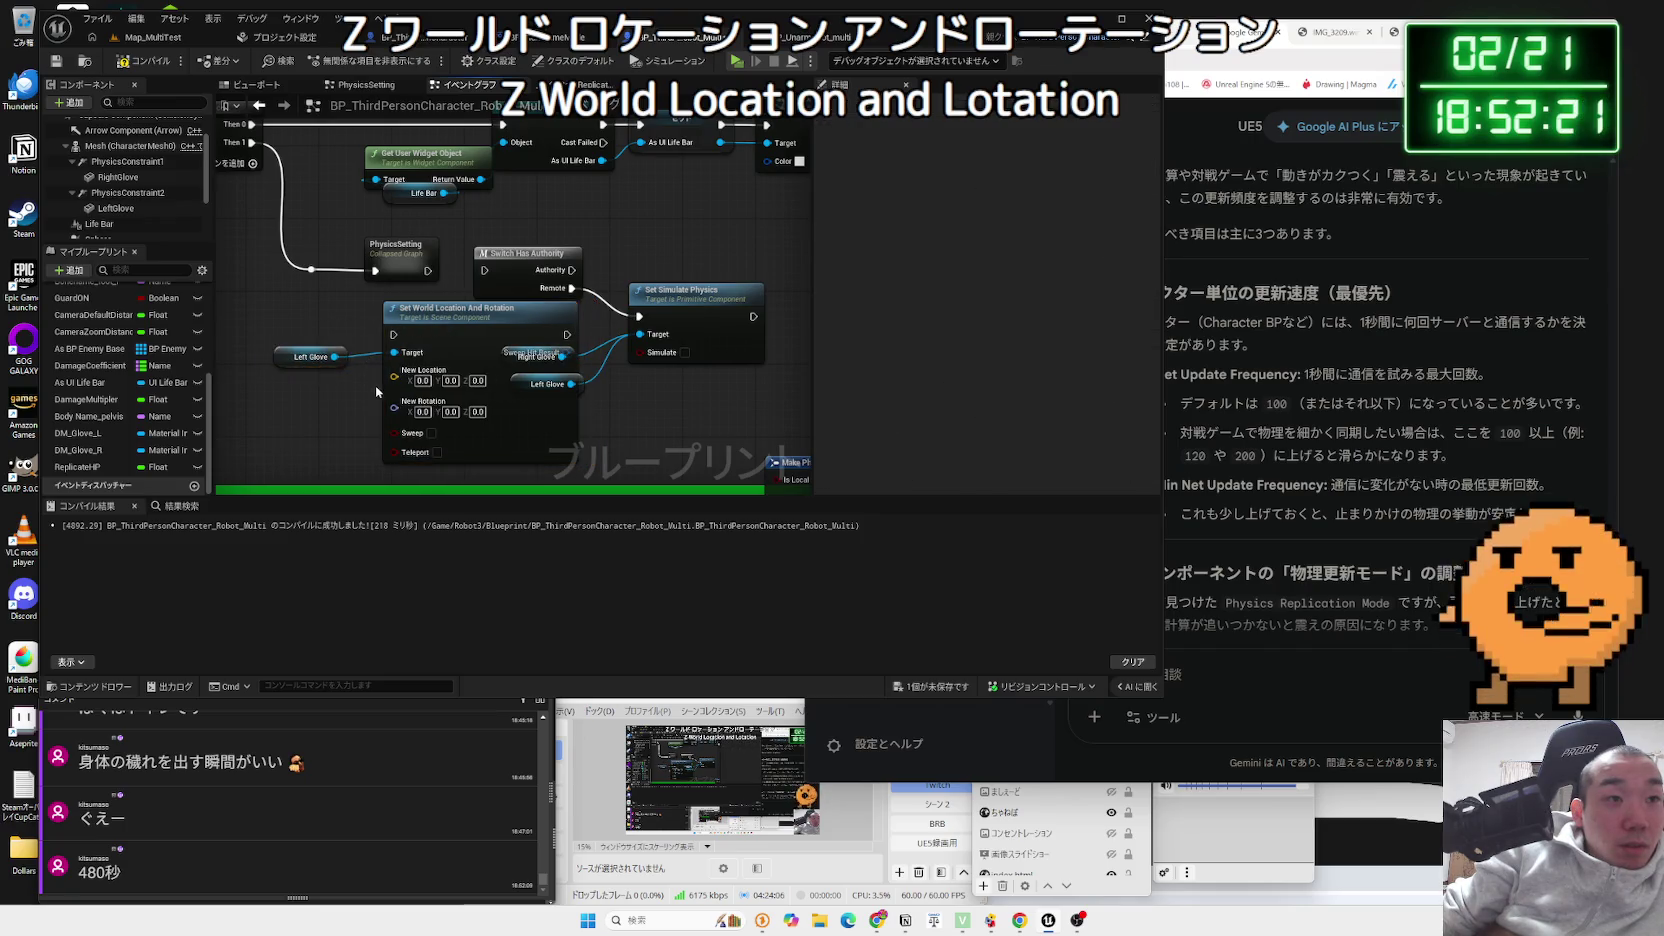
scroll(440, 410, "down", 2)
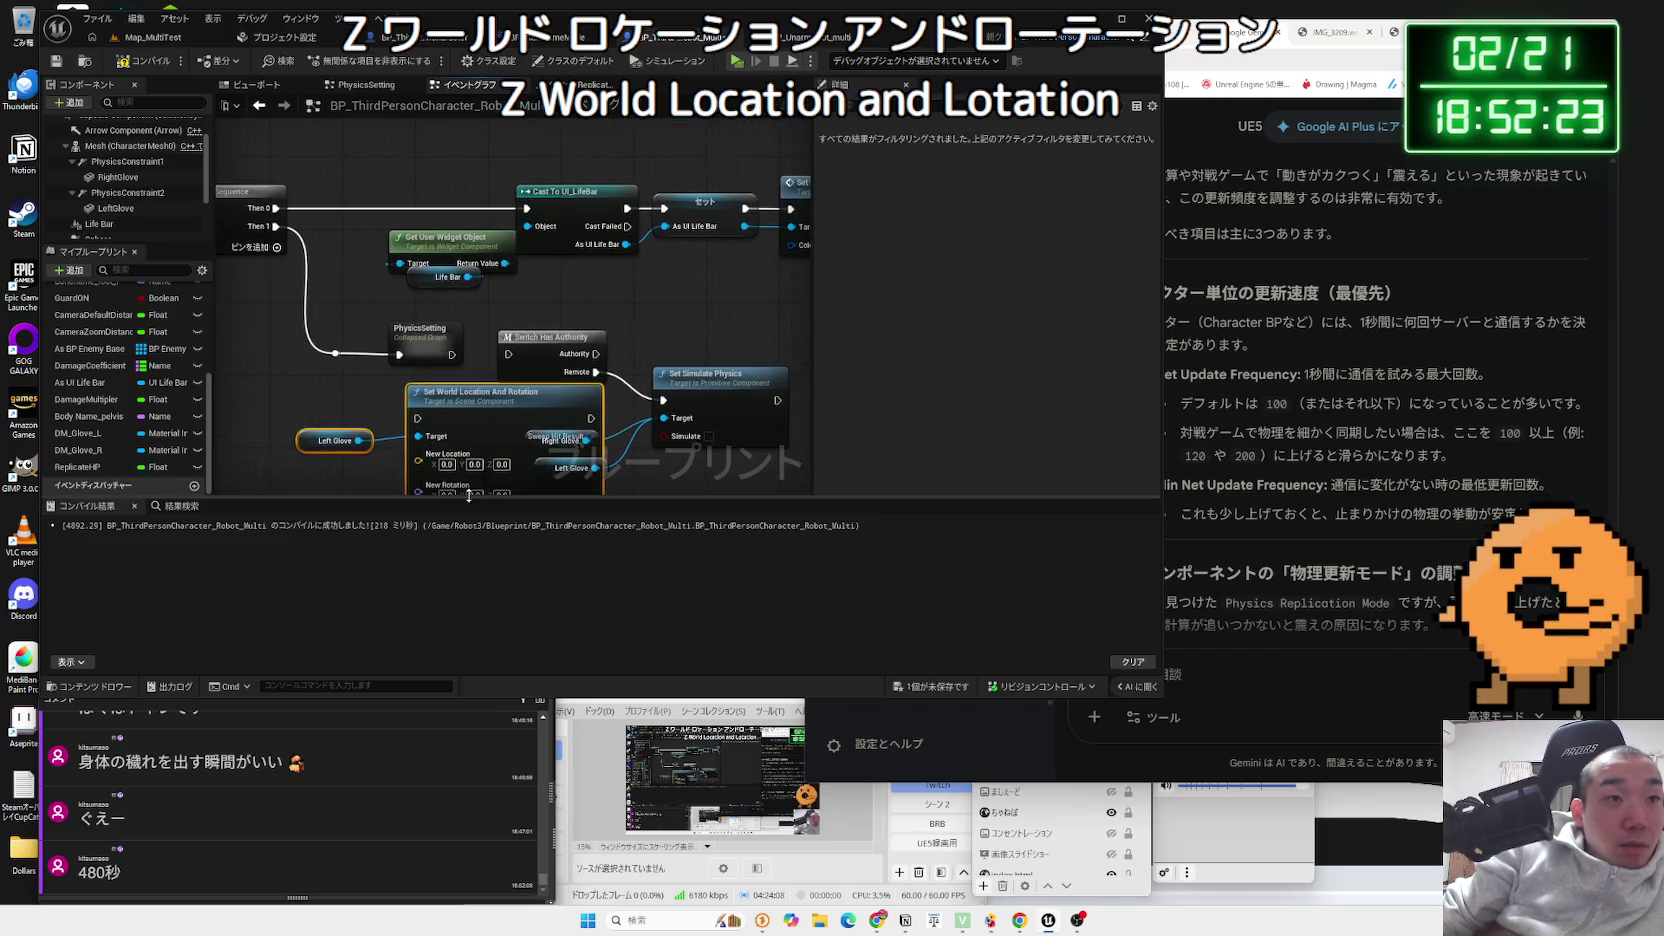
left_click(467, 425)
scroll(457, 425, "up", 2)
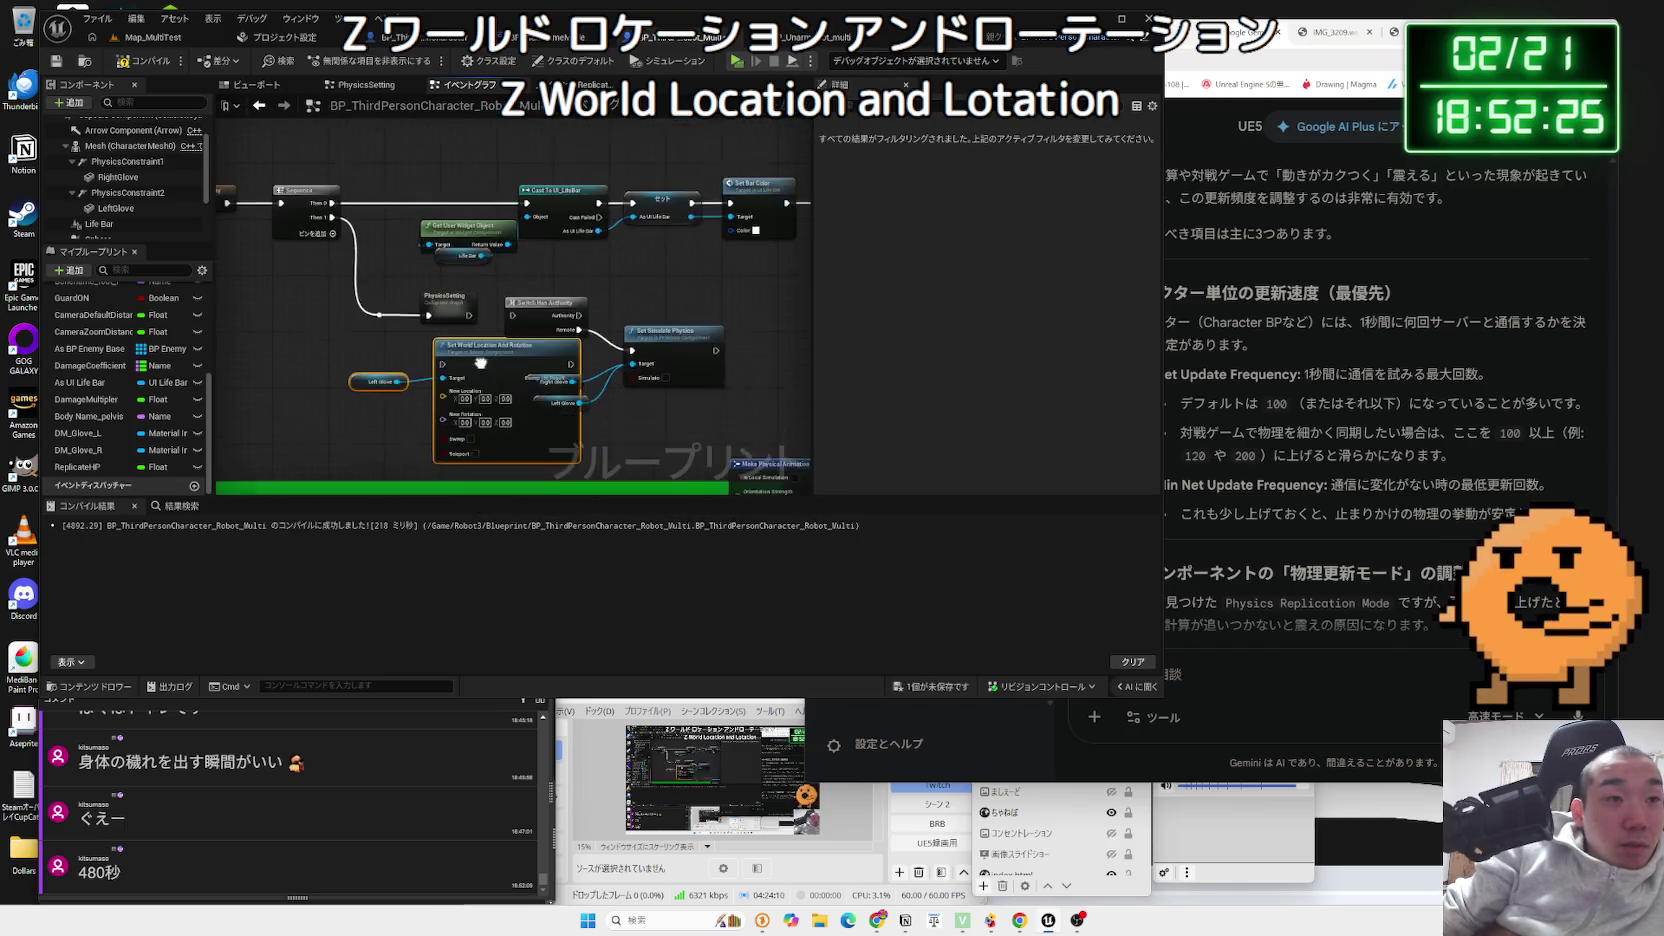
key("ctrl+z")
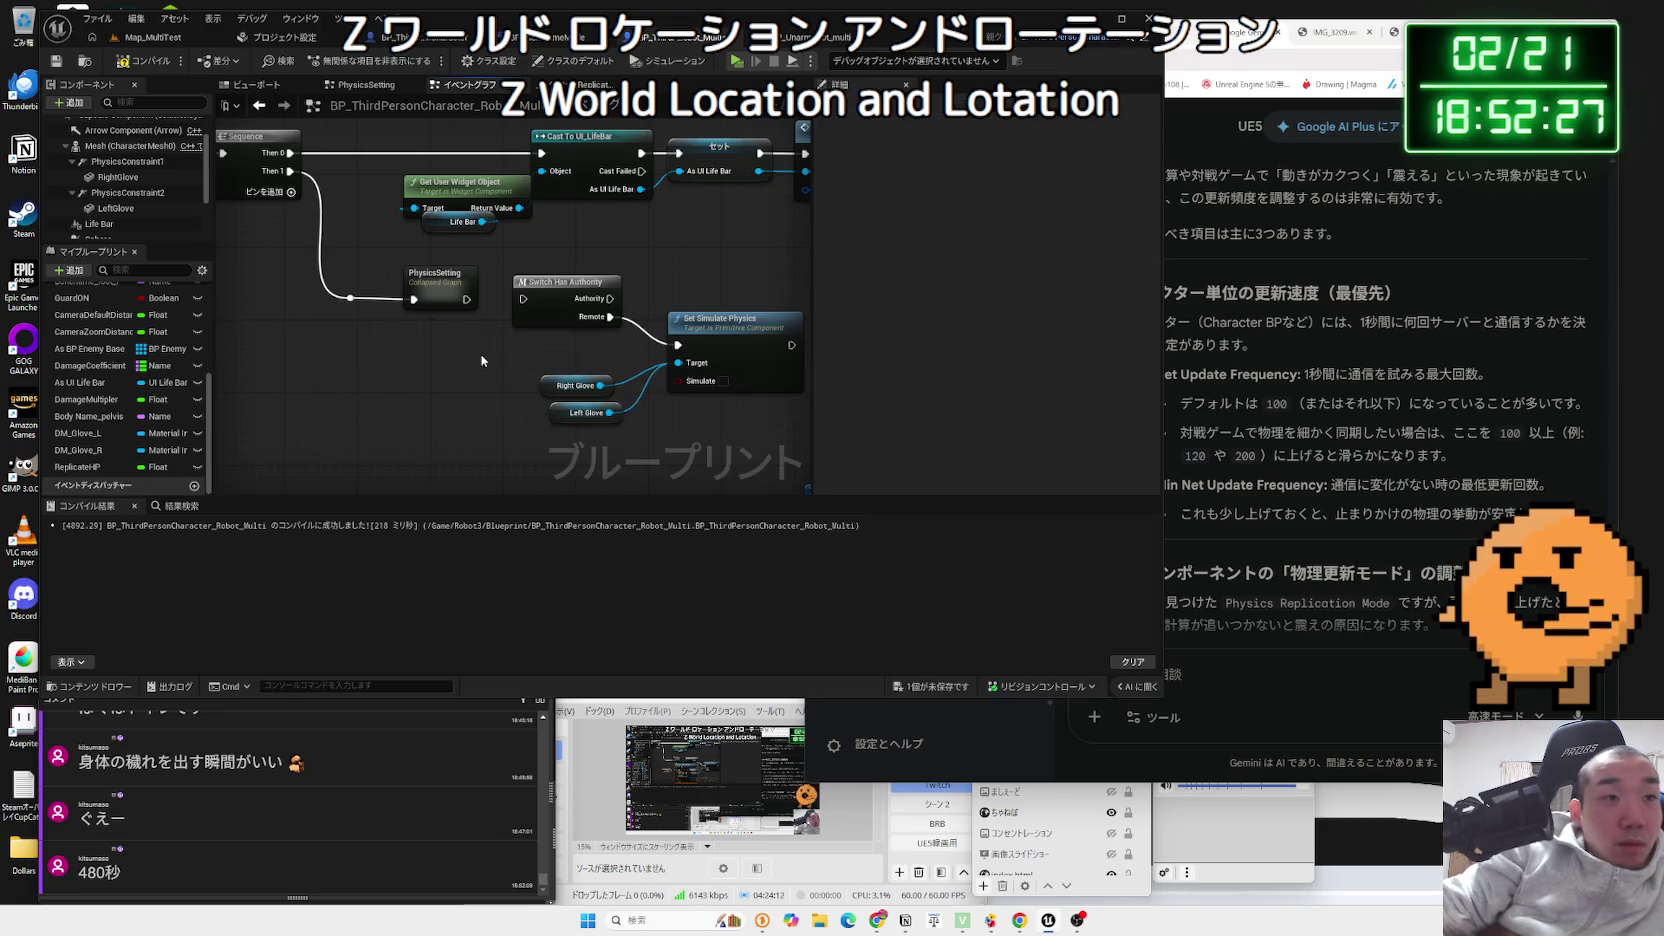
- Add a Set Relative Location node targeting a Right Glove reference in the event graph
left_click(118, 176)
mouse_move(118, 176)
left_mouse_down()
mouse_move(318, 400)
mouse_move(405, 383)
left_mouse_up()
type("set")
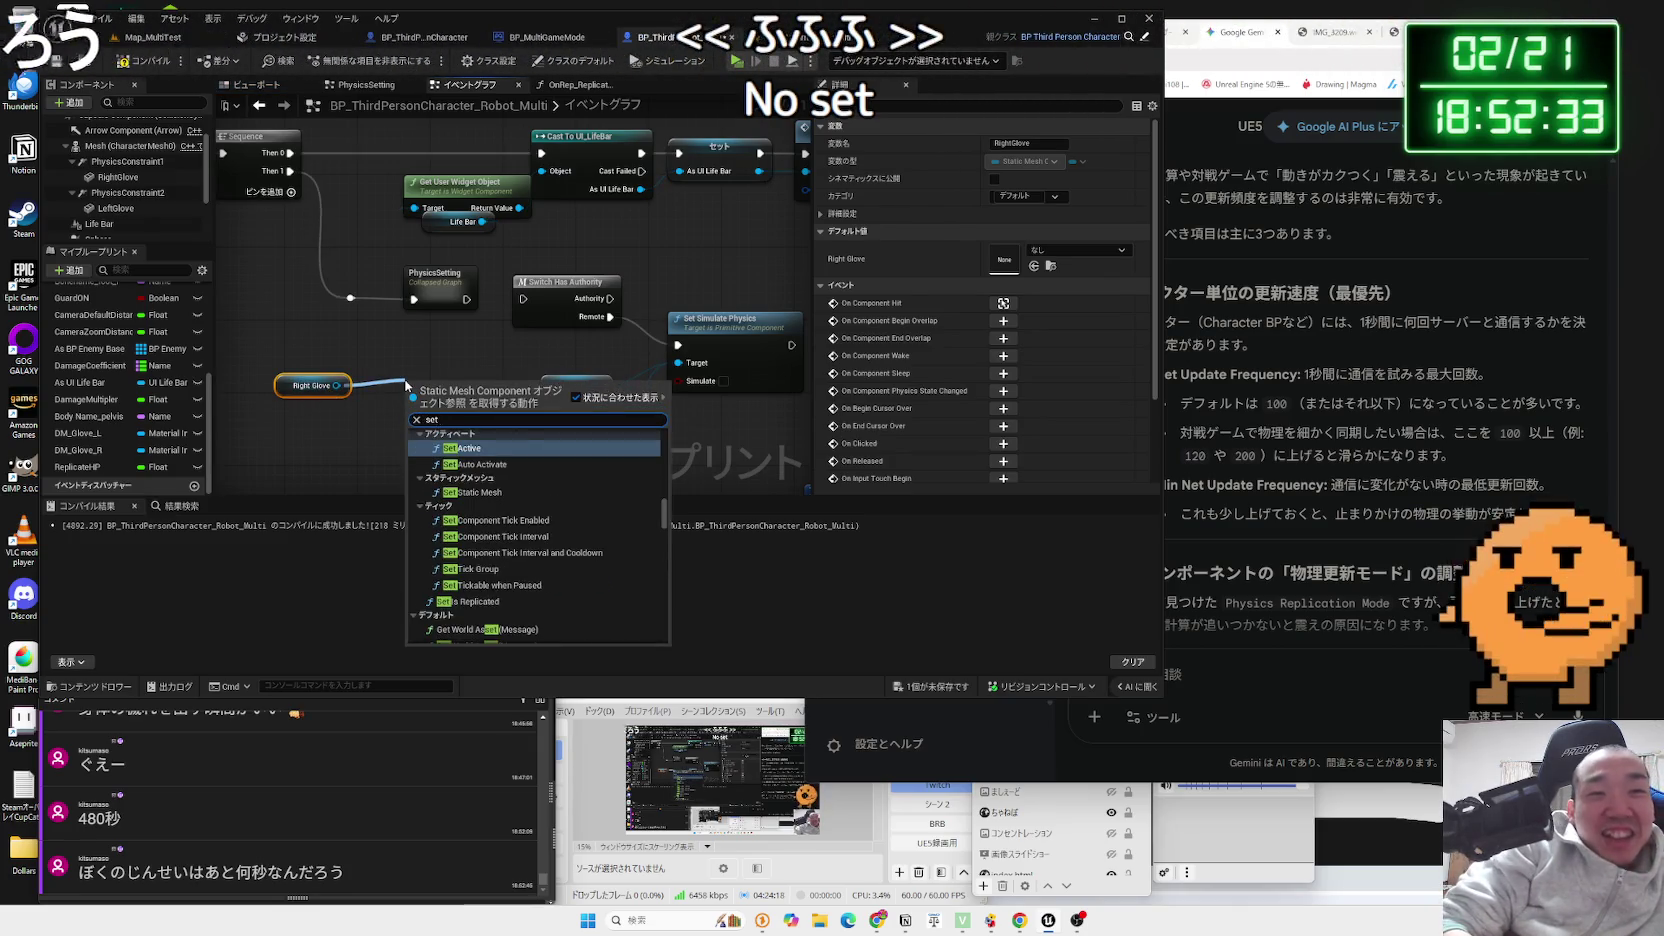
type(" a")
key("BackSpace")
key("BackSpace")
type("locati")
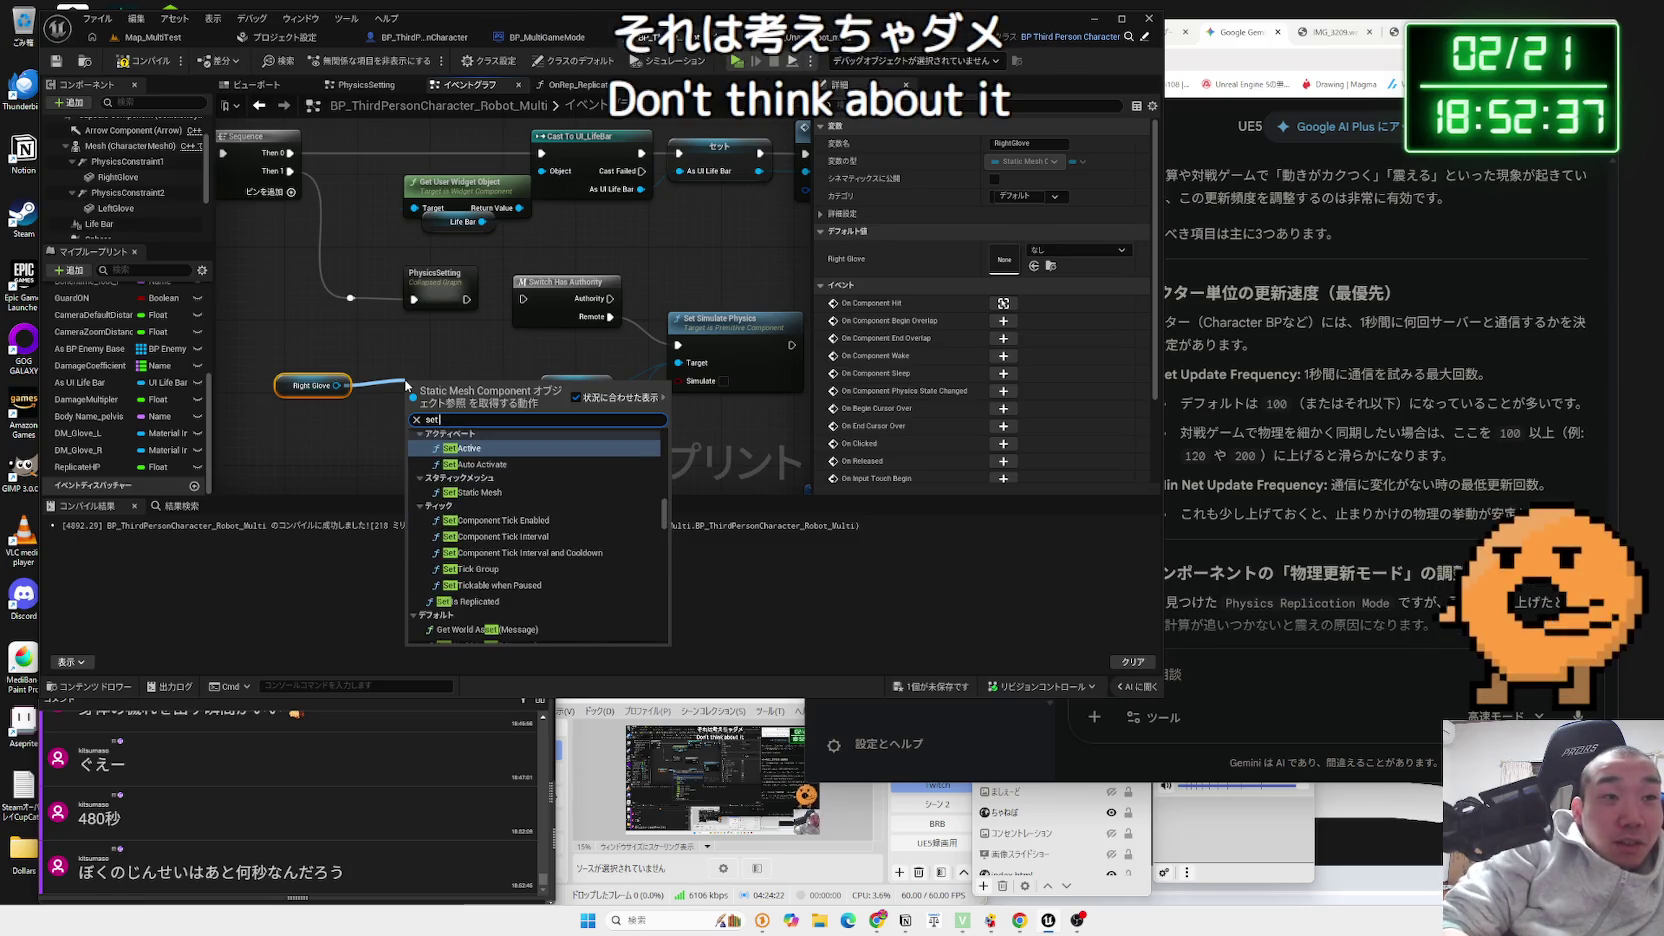
type("on")
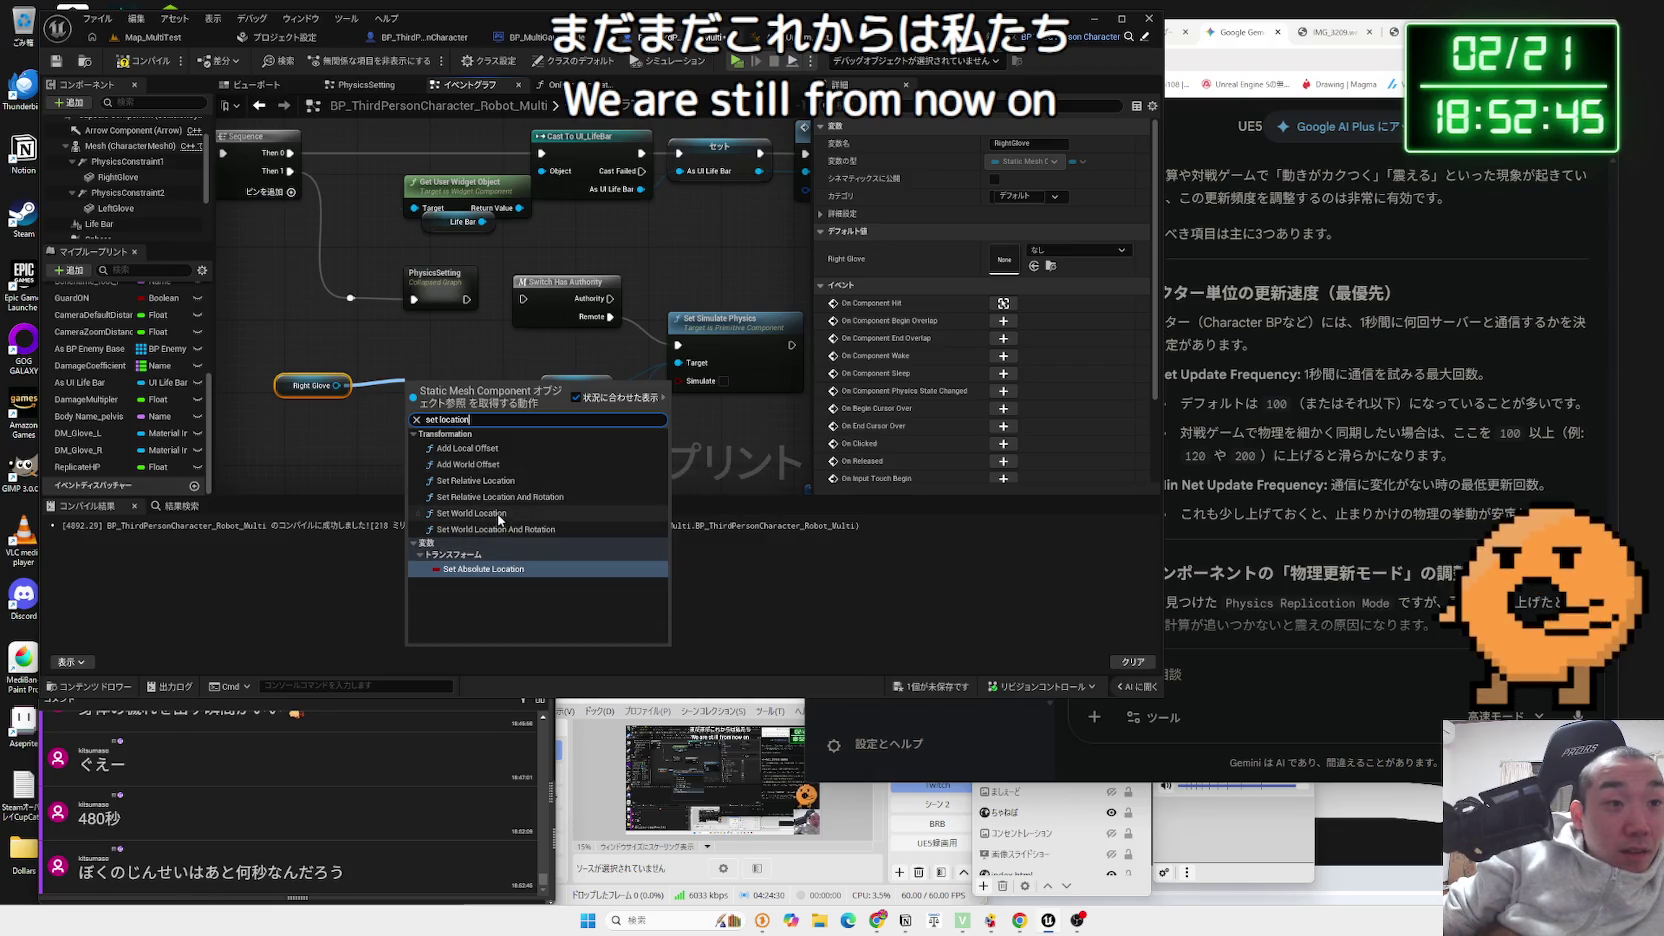
left_click(500, 481)
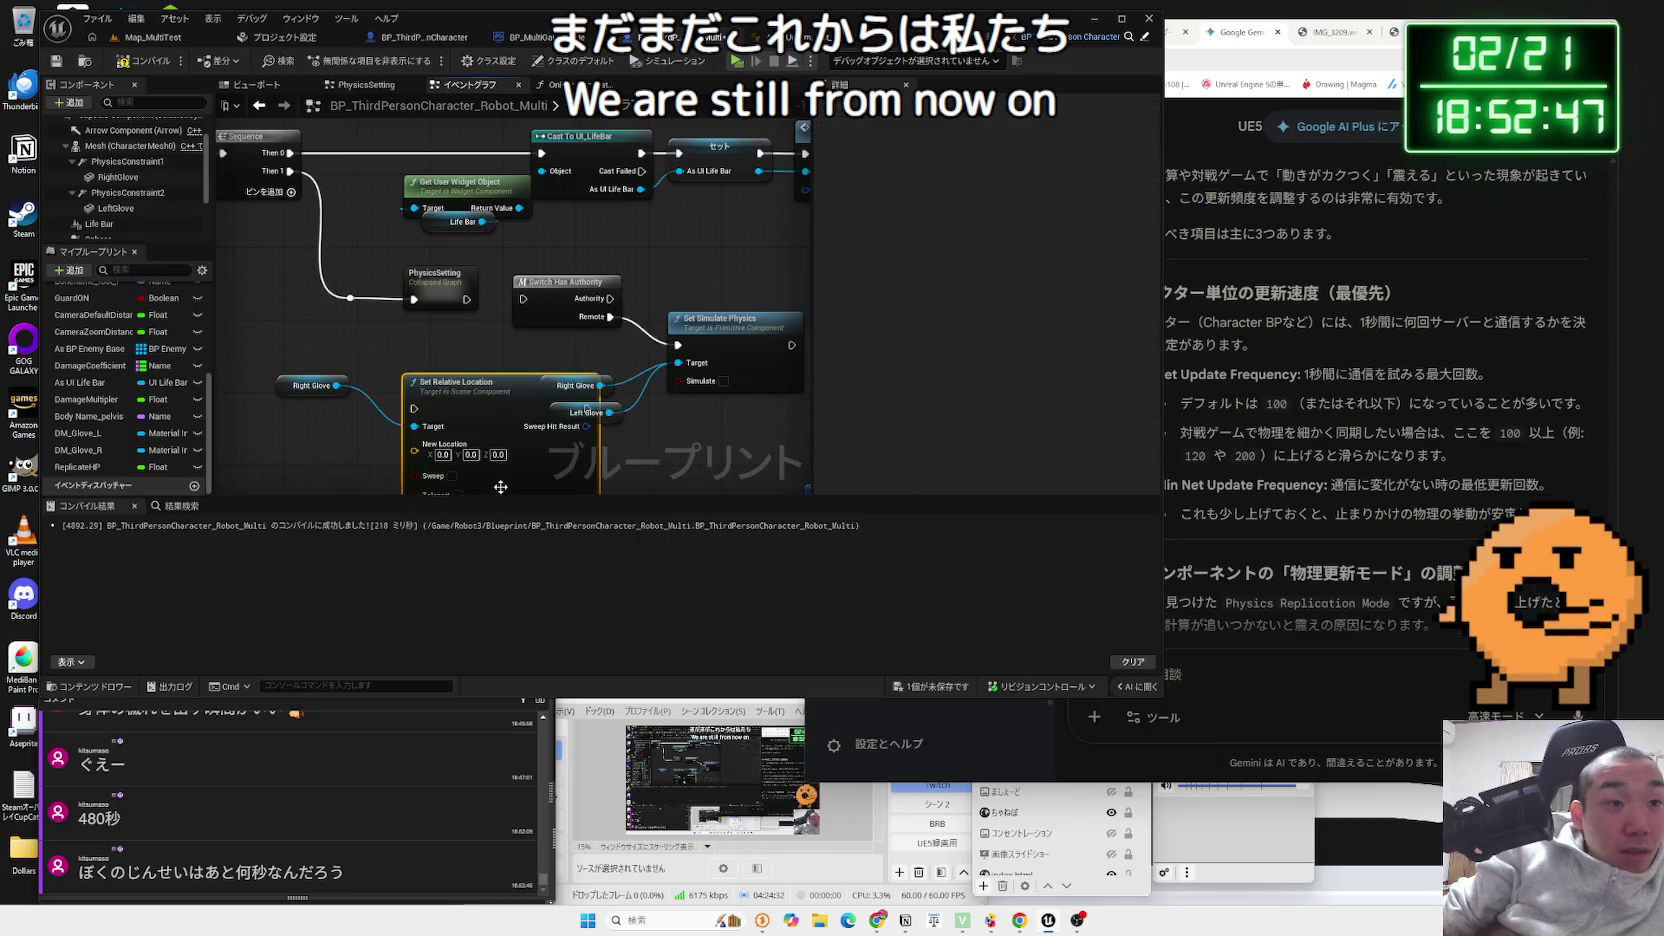
- Arrange the Right Glove and Set Relative Location nodes and wire Event Tick into Set Relative Location
left_click_drag(500, 487, 482, 451)
left_click(312, 385, "ctrl")
mouse_move(440, 360)
left_mouse_down()
mouse_move(470, 140)
mouse_move(494, 405)
mouse_move(470, 365)
mouse_move(620, 255)
mouse_move(601, 246)
left_mouse_up()
left_click_drag(488, 256, 470, 274)
mouse_move(322, 224)
left_mouse_down()
mouse_move(572, 243)
mouse_move(623, 220)
left_mouse_up()
left_click(522, 244)
scroll(560, 320, "up", 1)
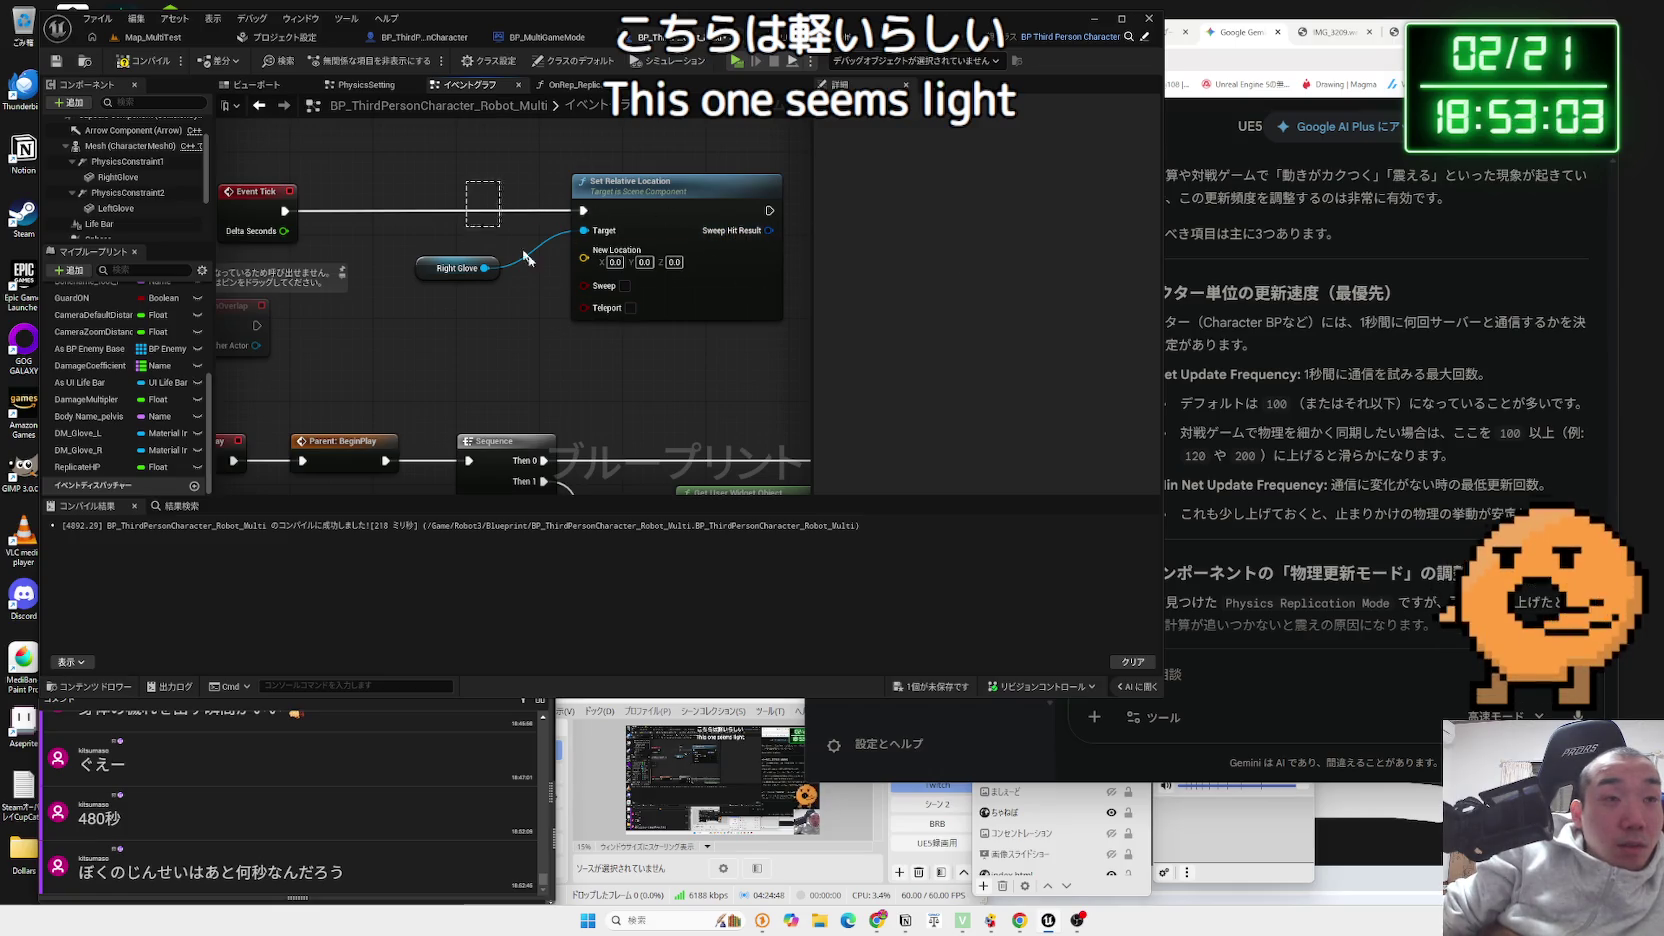
- Make room and insert a Switch Has Authority node after Event Tick
left_click_drag(648, 208, 783, 208)
left_click_drag(568, 269, 620, 258)
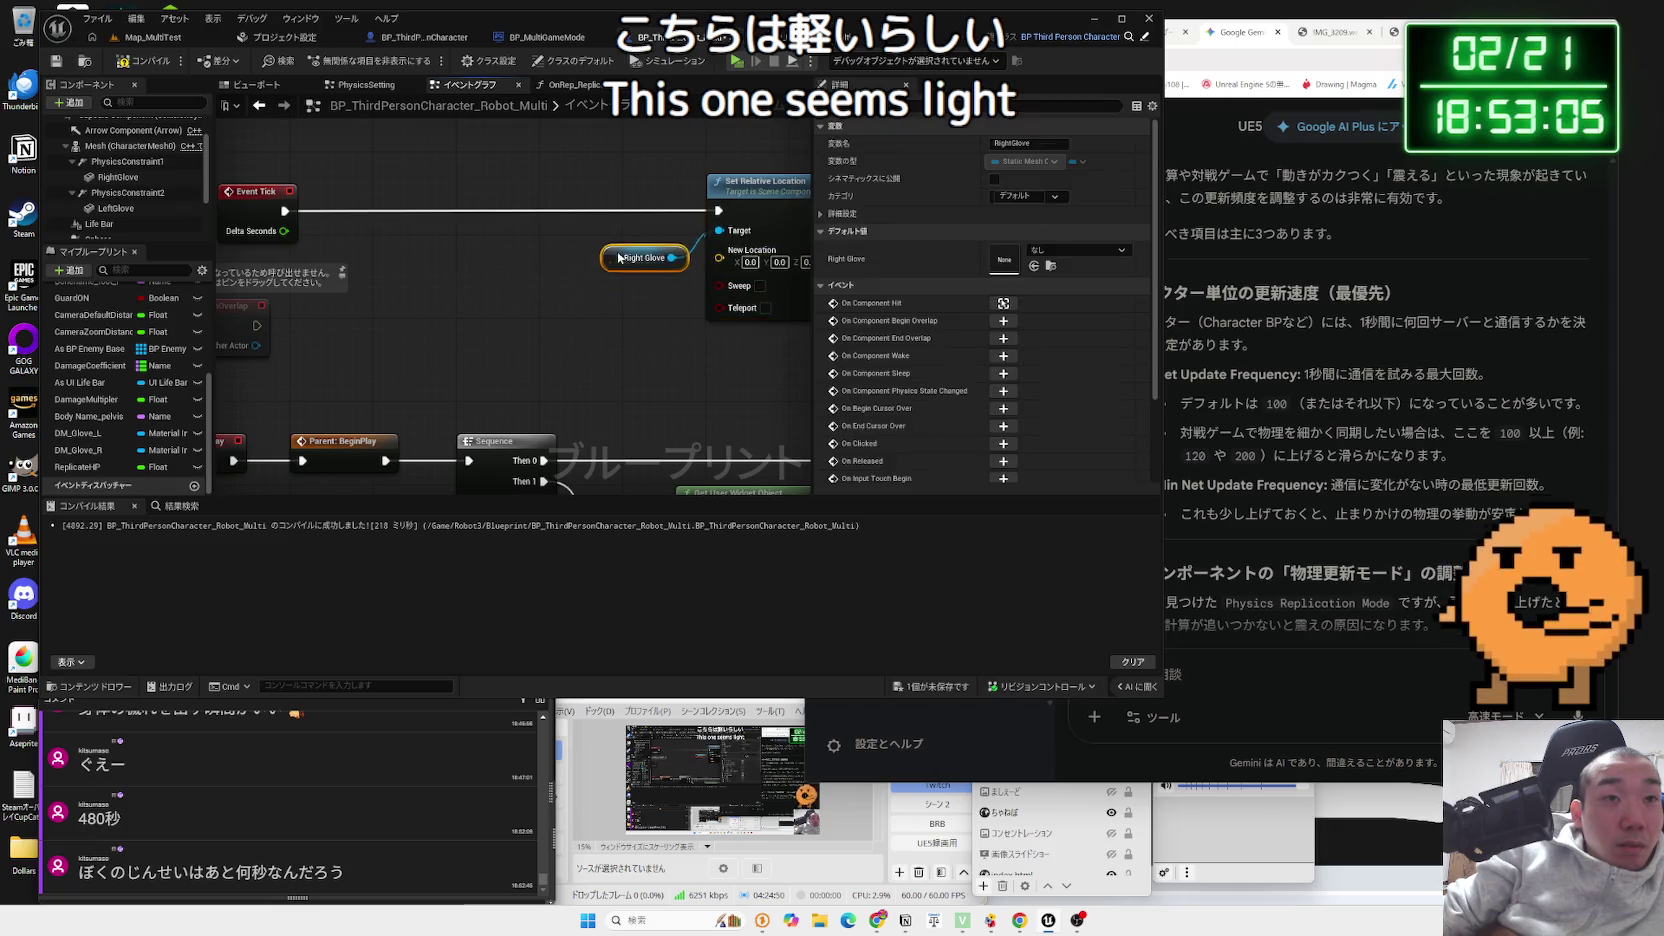
left_click(623, 267)
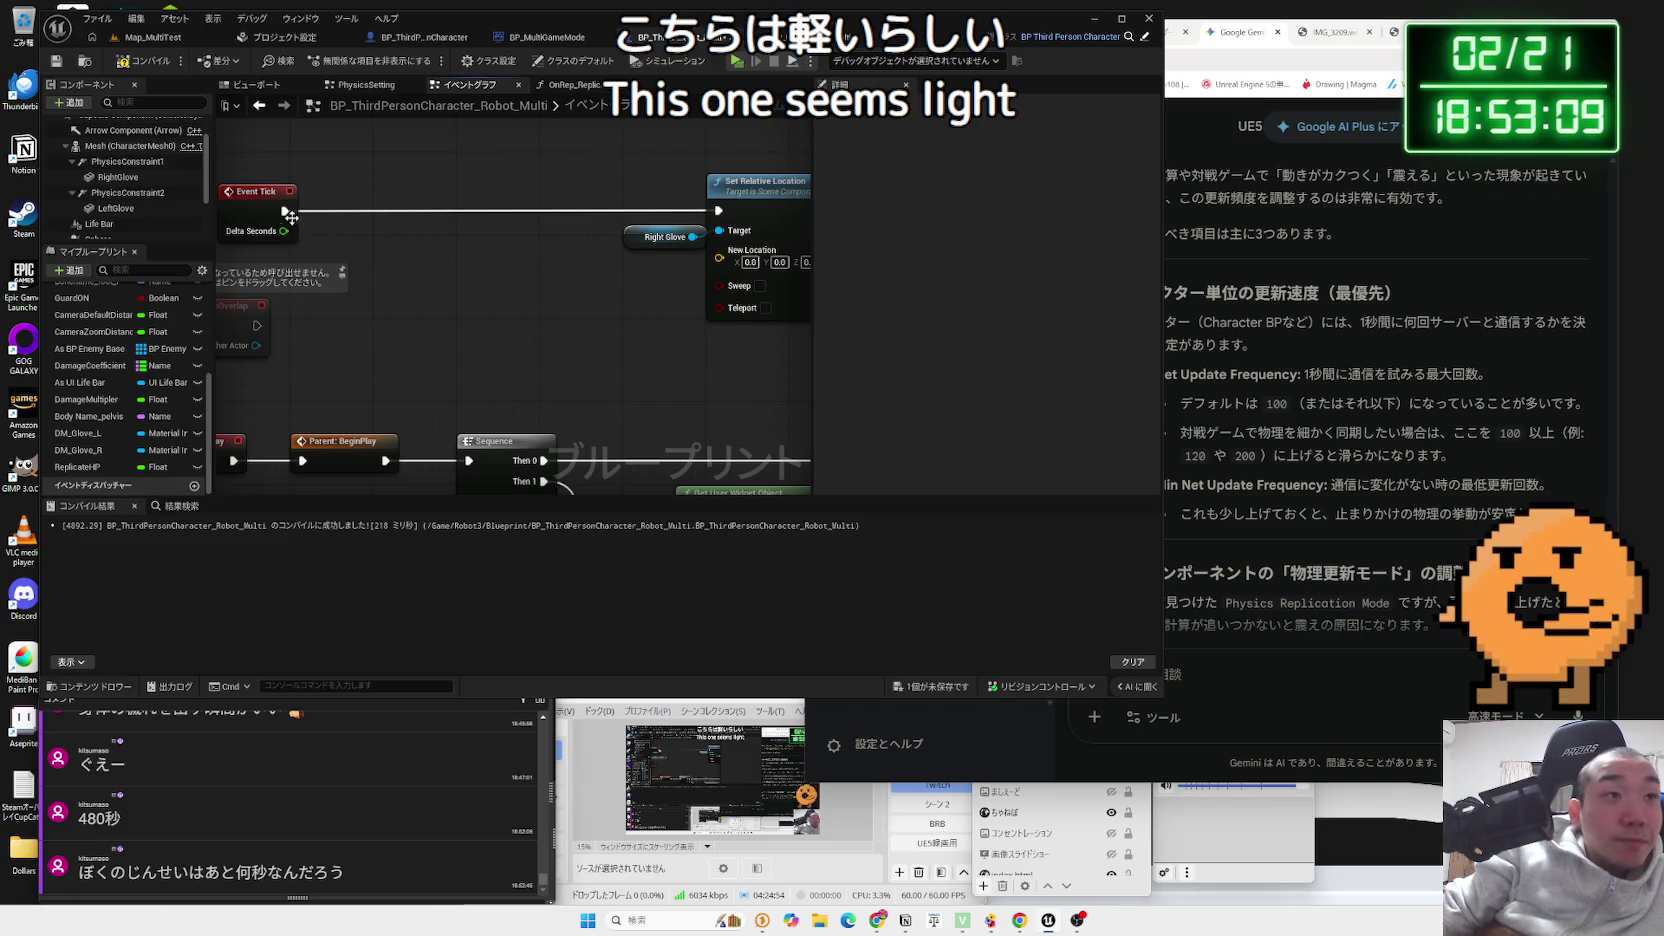
left_click_drag(389, 199, 389, 199)
type("ha")
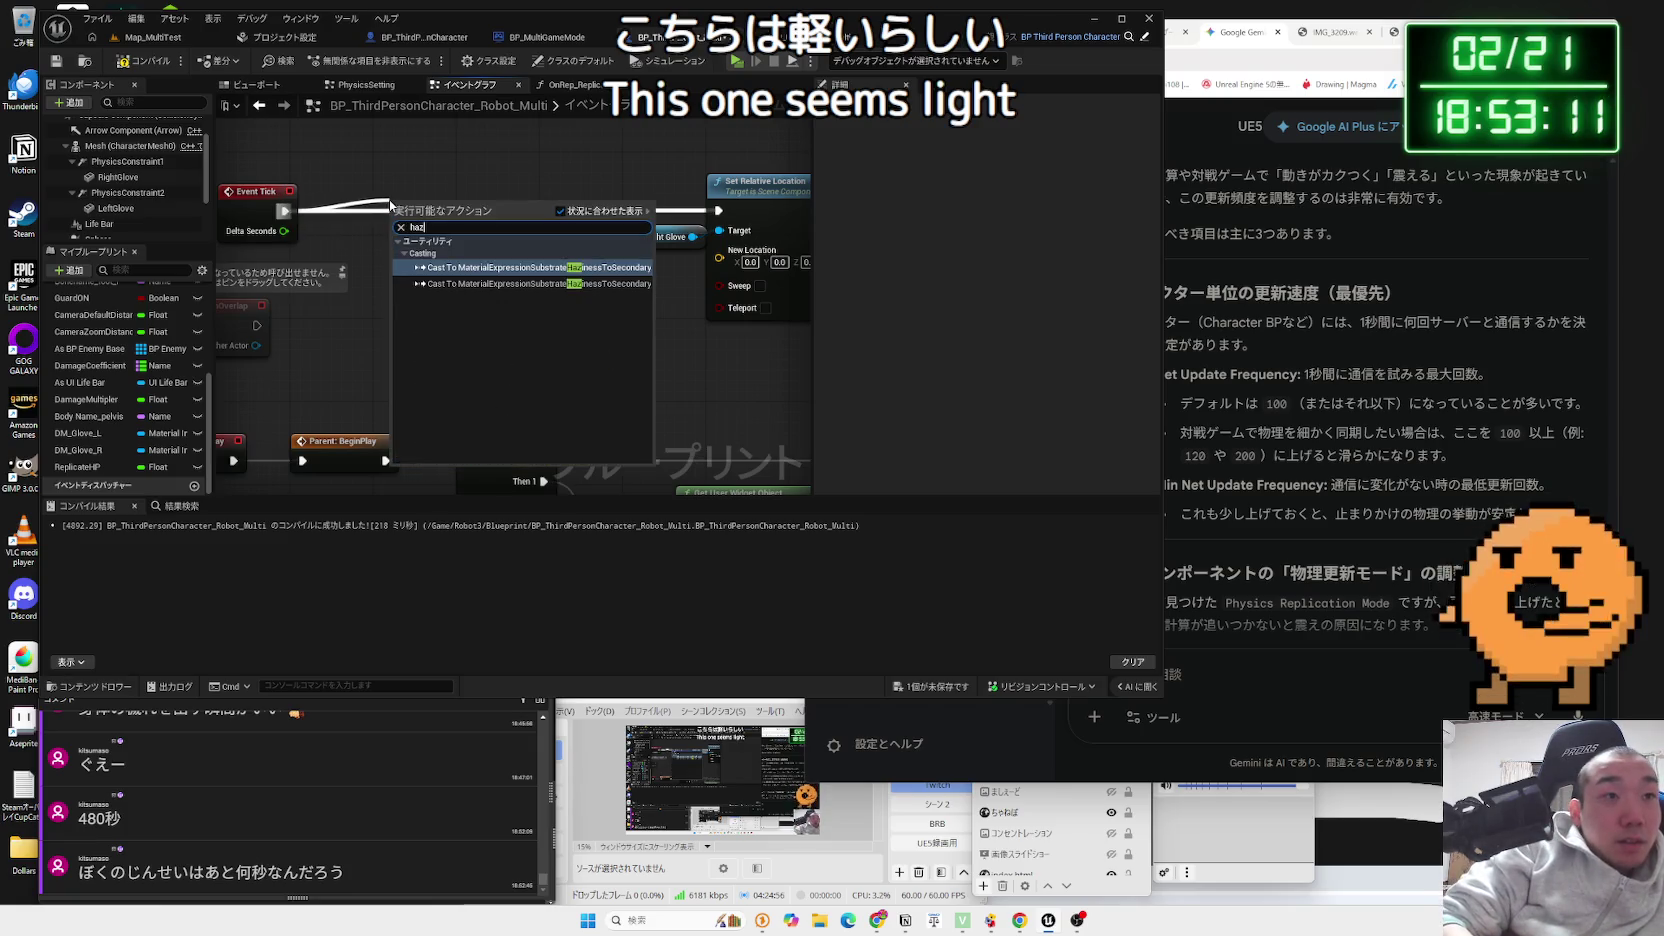
type("s author")
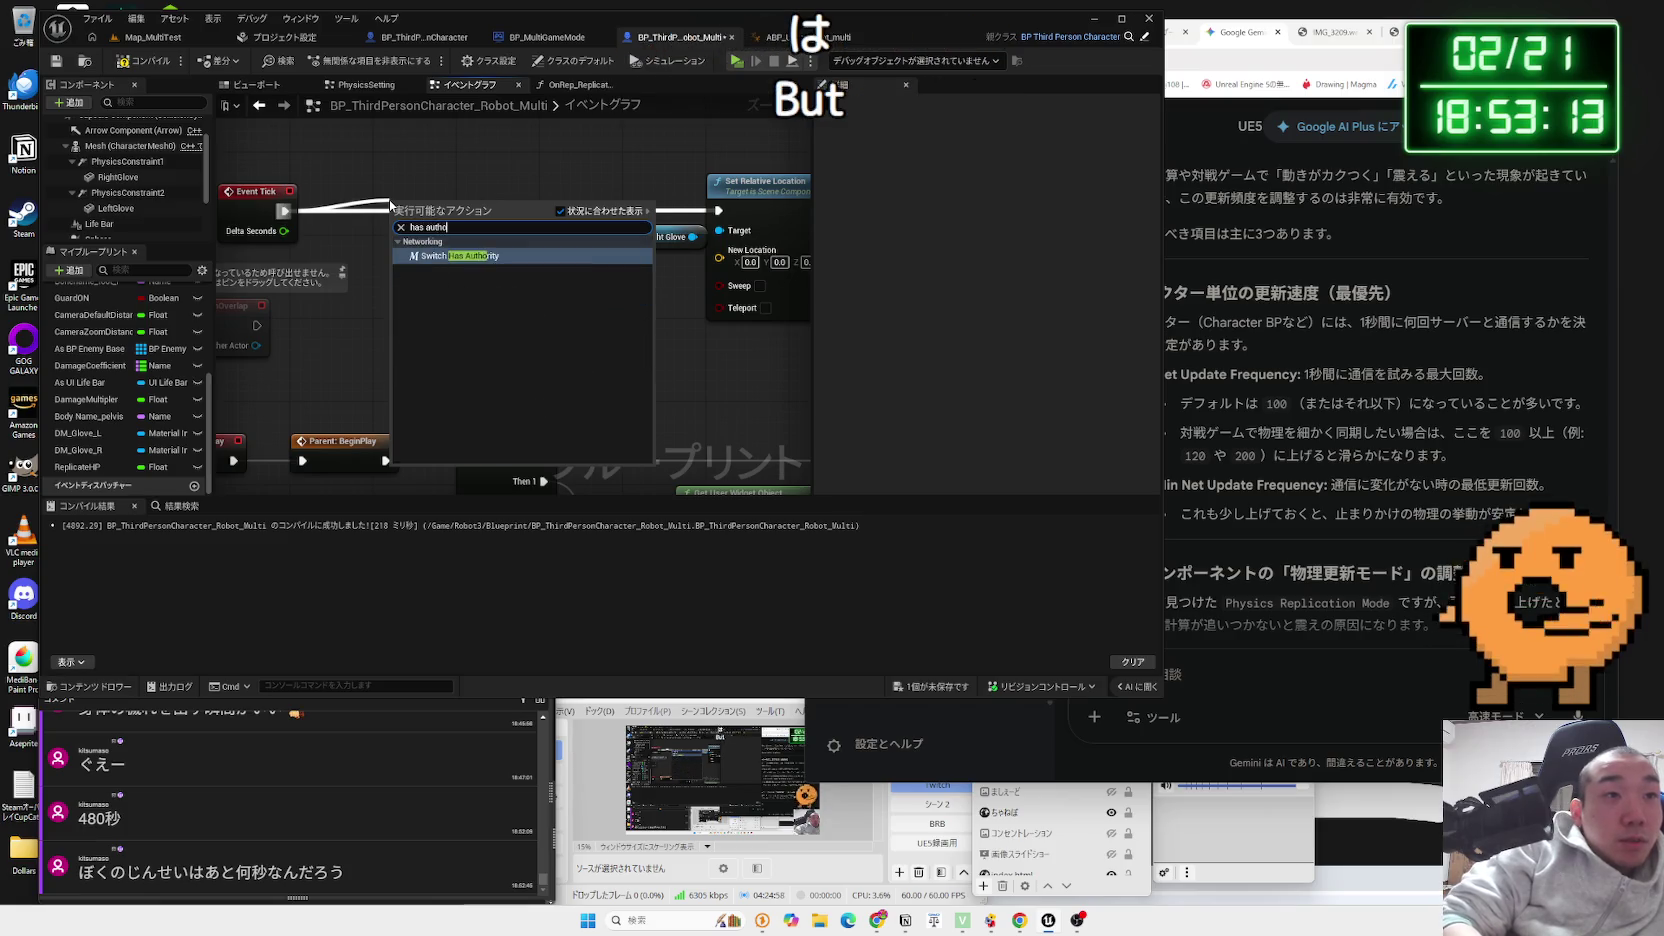
key("Return")
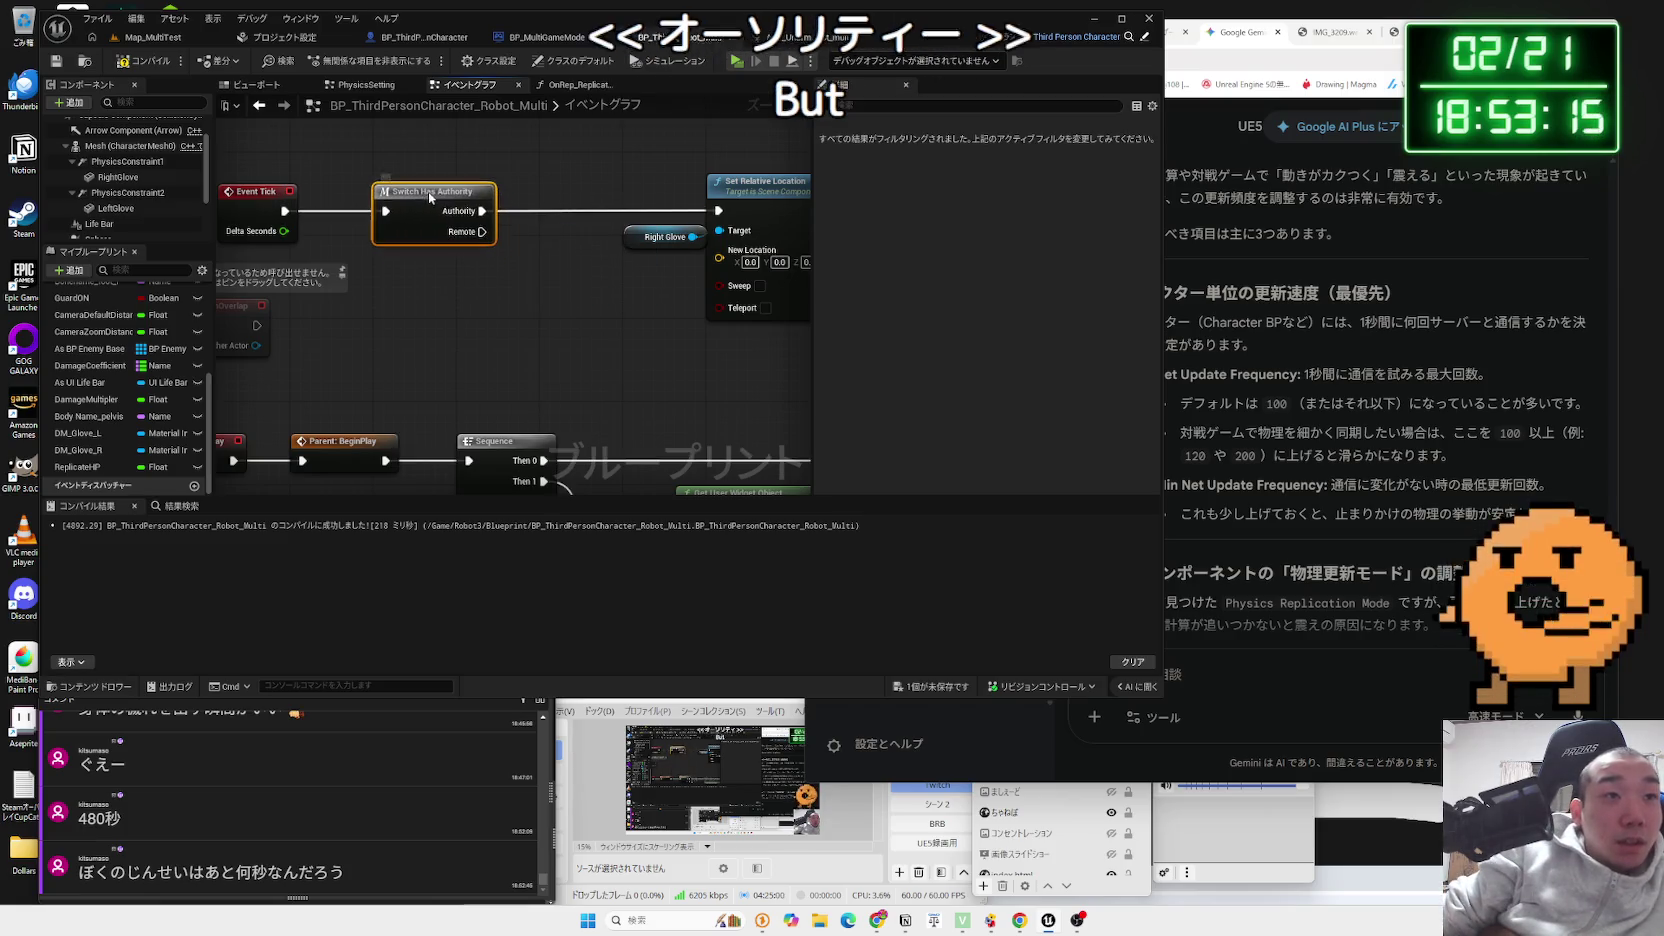
- Wire the switch's Remote output into Set Relative Location and align Event Tick with the switch
left_click_drag(563, 233, 501, 221)
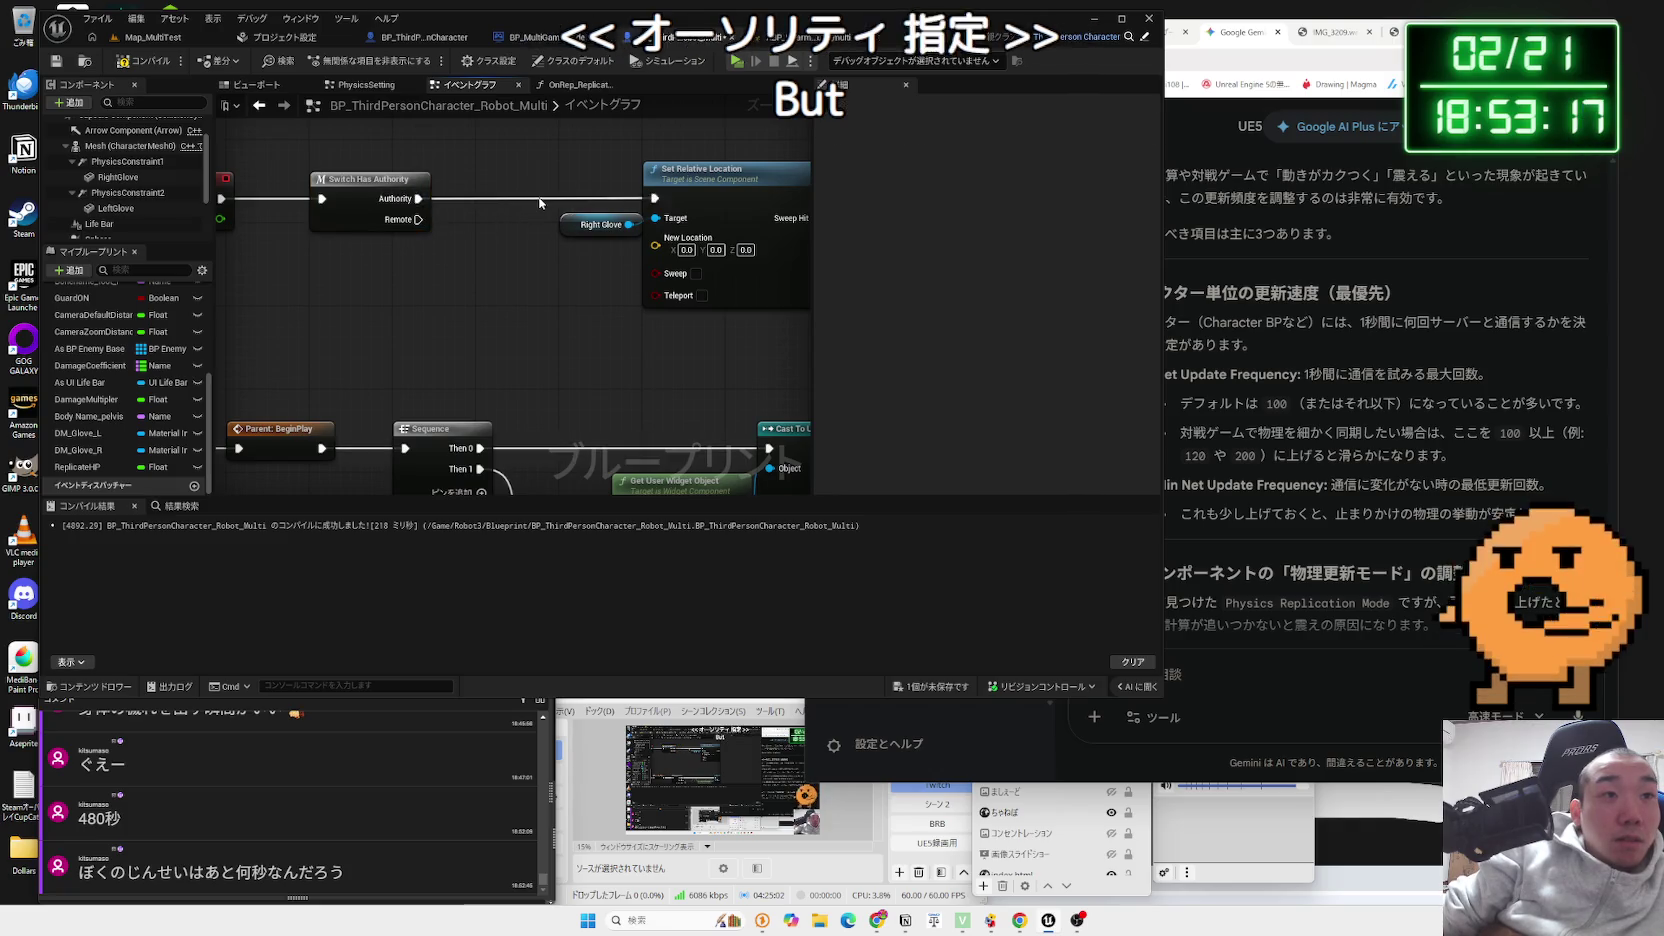
mouse_move(707, 180)
left_mouse_down()
mouse_move(666, 222)
mouse_move(650, 328)
left_mouse_up()
left_click_drag(443, 279, 419, 258)
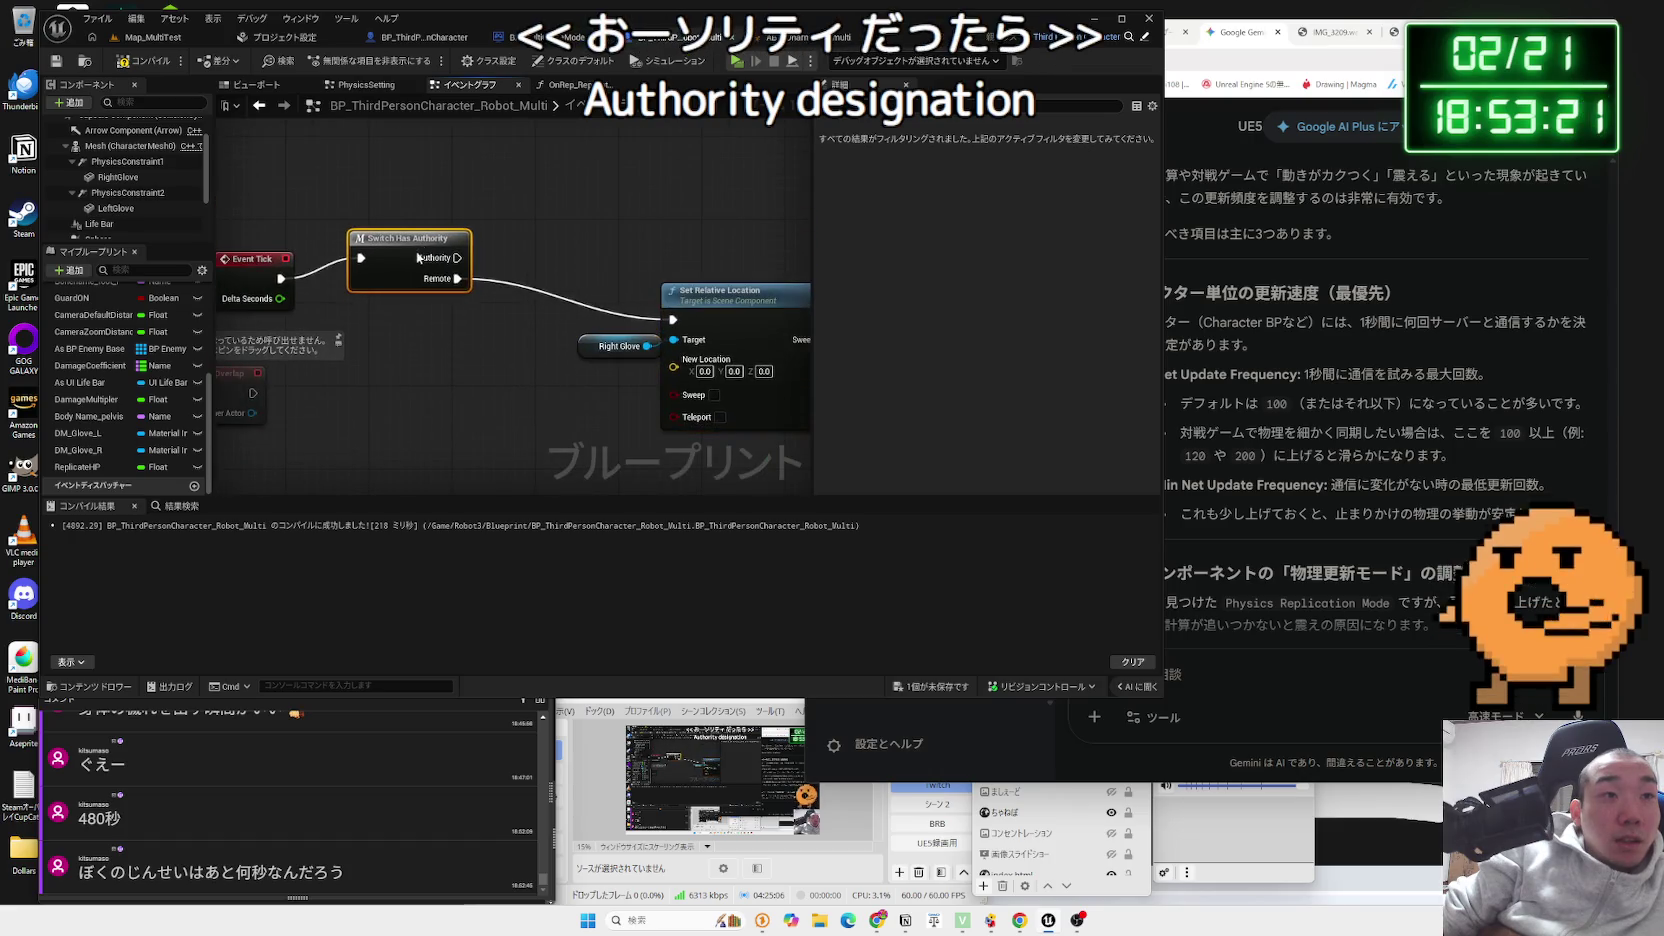
left_click_drag(249, 254, 249, 232)
mouse_move(410, 238)
left_mouse_down()
mouse_move(389, 238)
mouse_move(500, 244)
left_mouse_up()
- Feed a Right Glove Get Relative Location into New Location, then launch a Map_MultiTest playtest
left_click(662, 330)
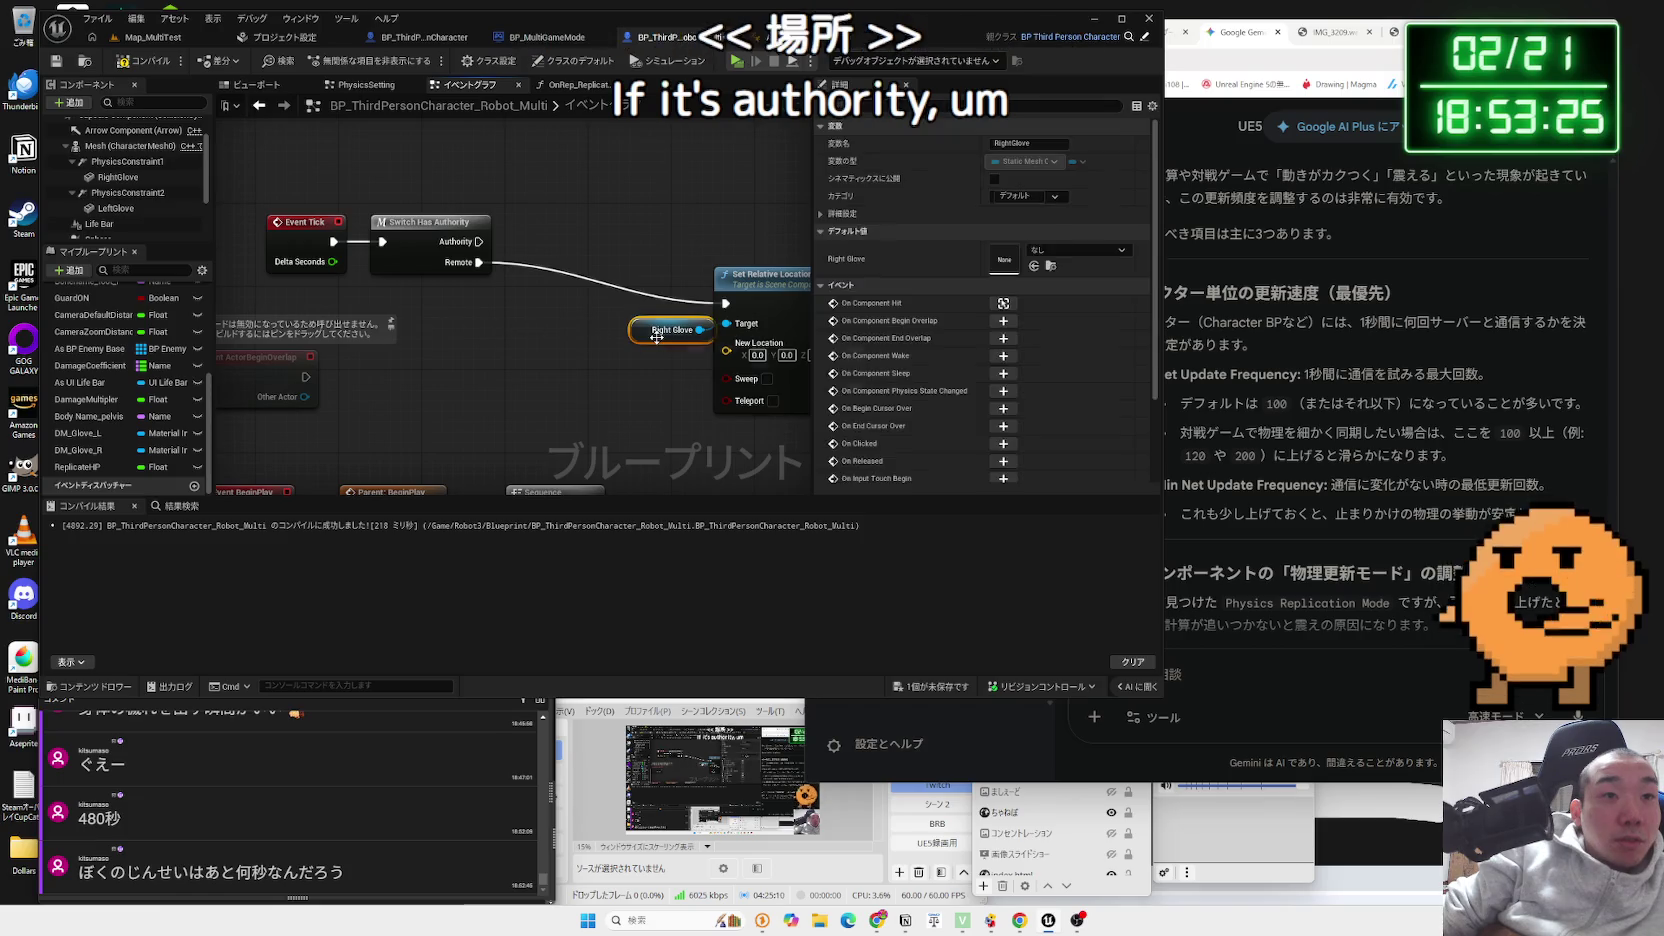
left_click(554, 328)
key("ctrl+v")
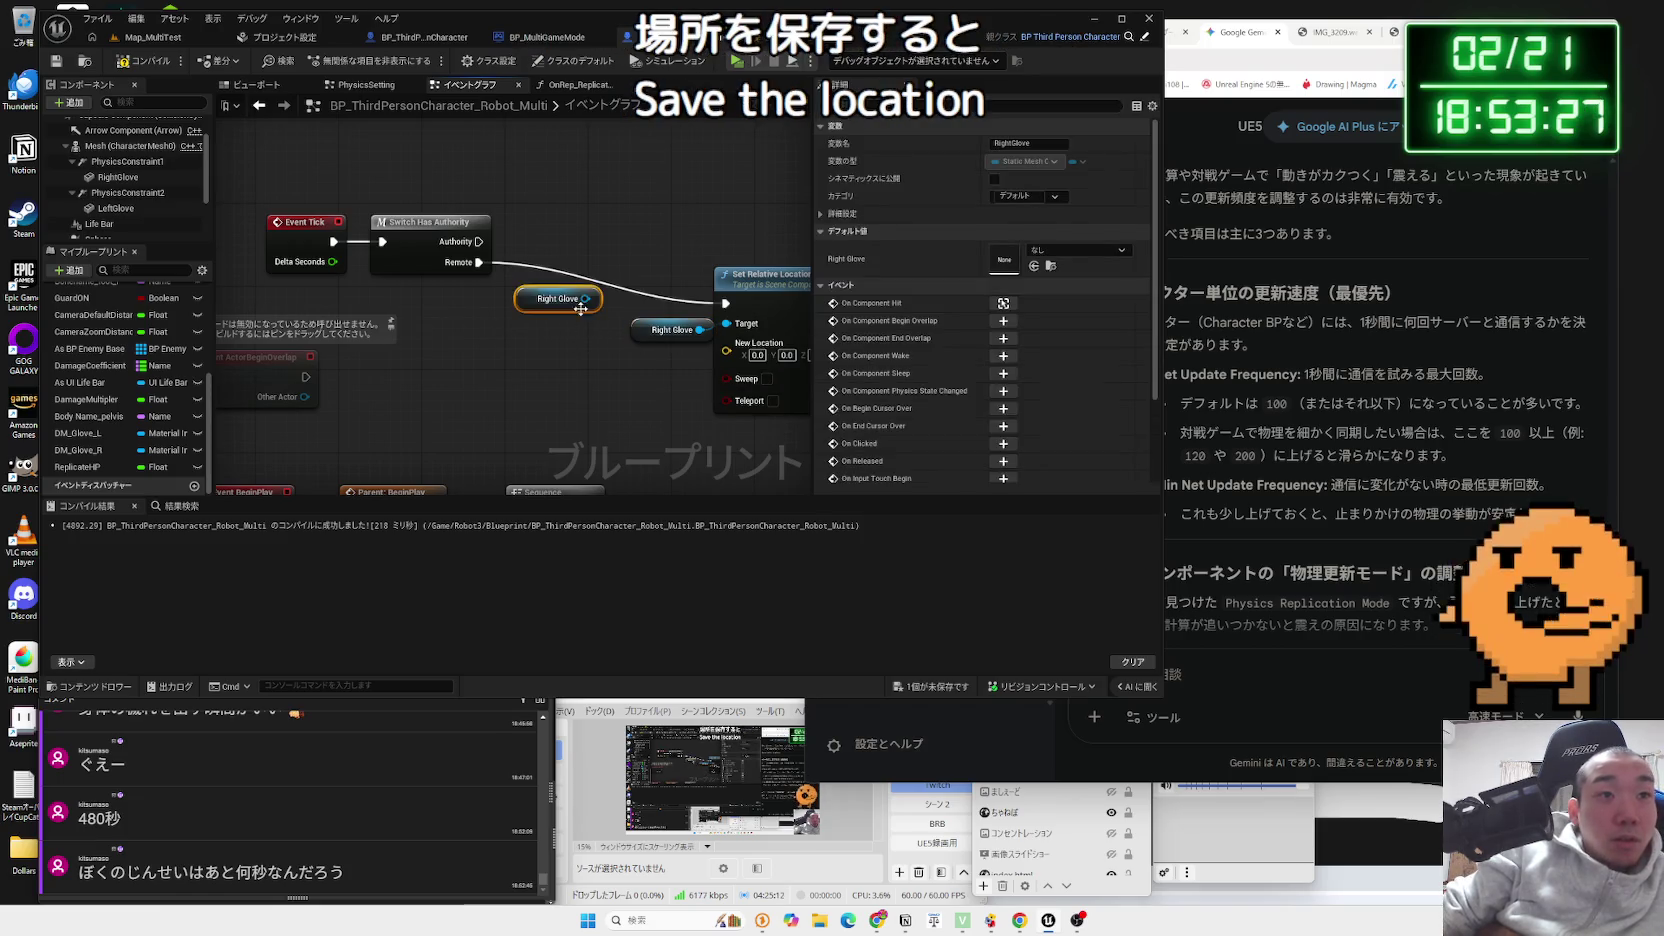
left_click_drag(586, 236, 638, 228)
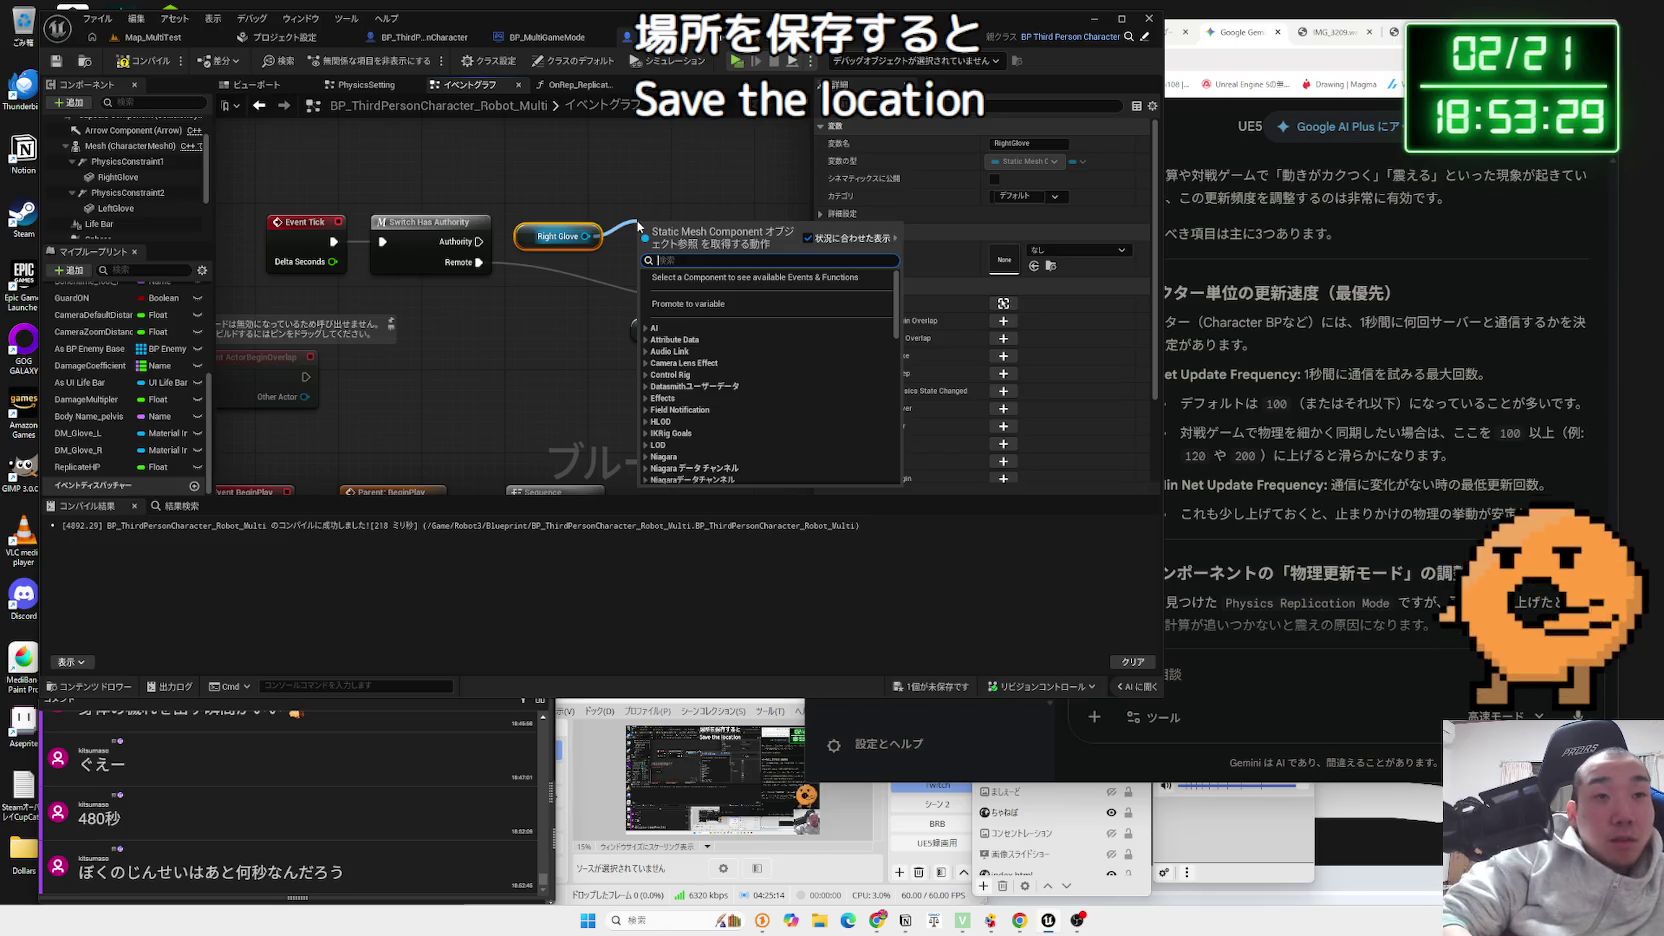
type("location")
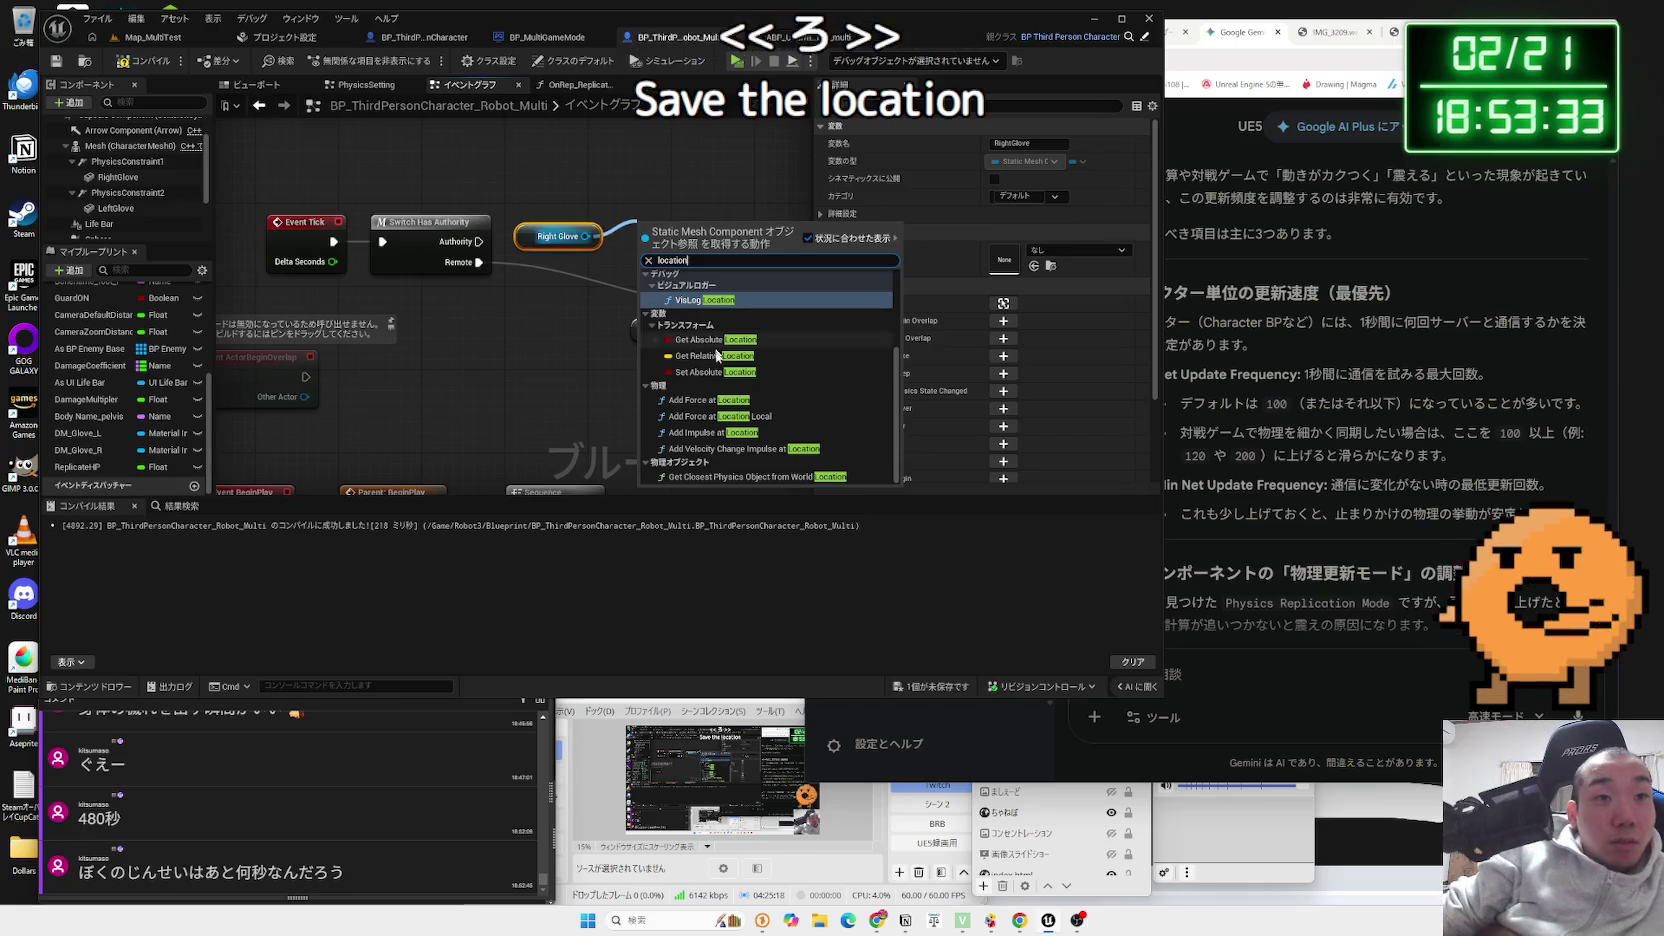
left_click(716, 356)
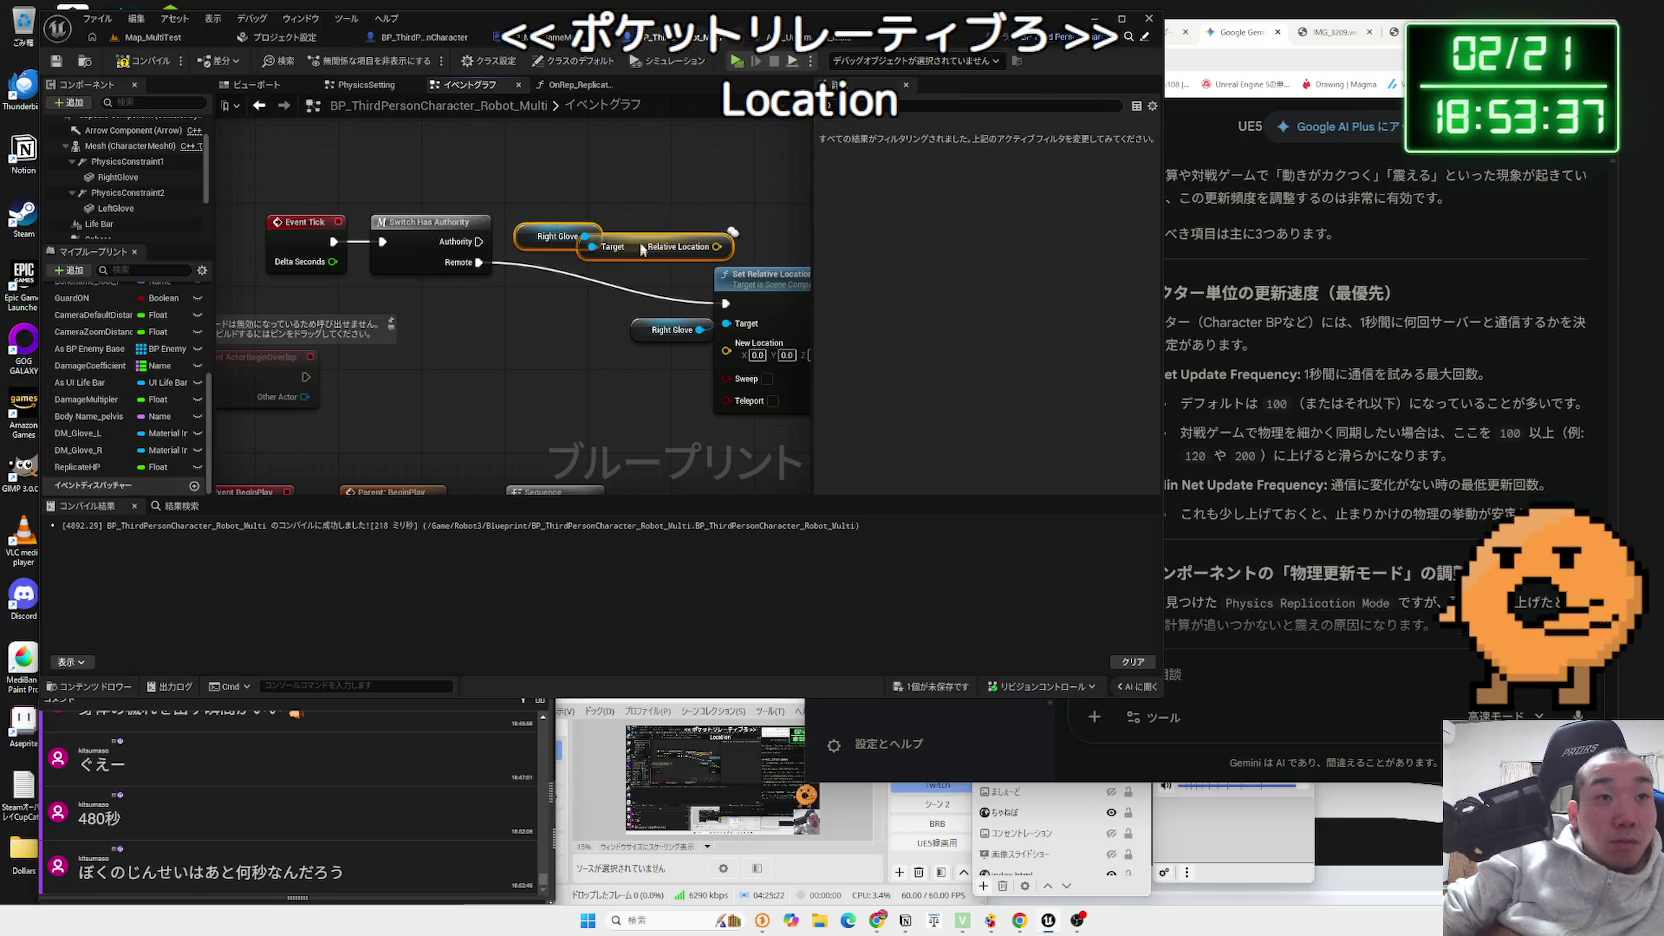
left_click_drag(689, 236, 532, 192)
left_click(520, 182)
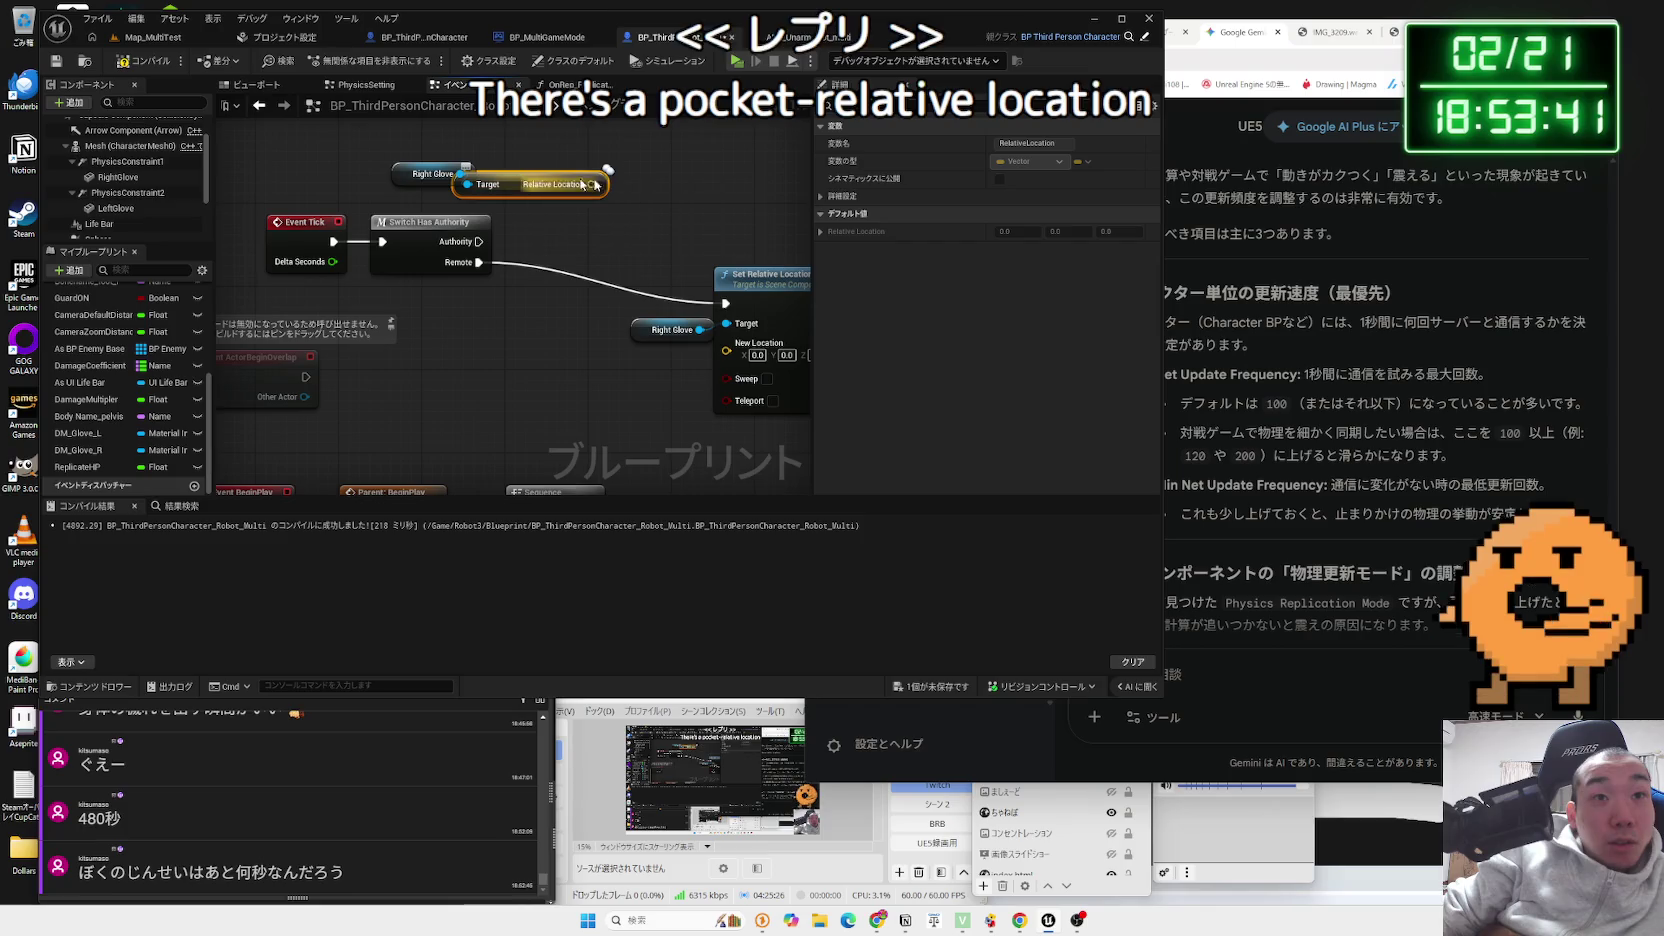
left_click(822, 197)
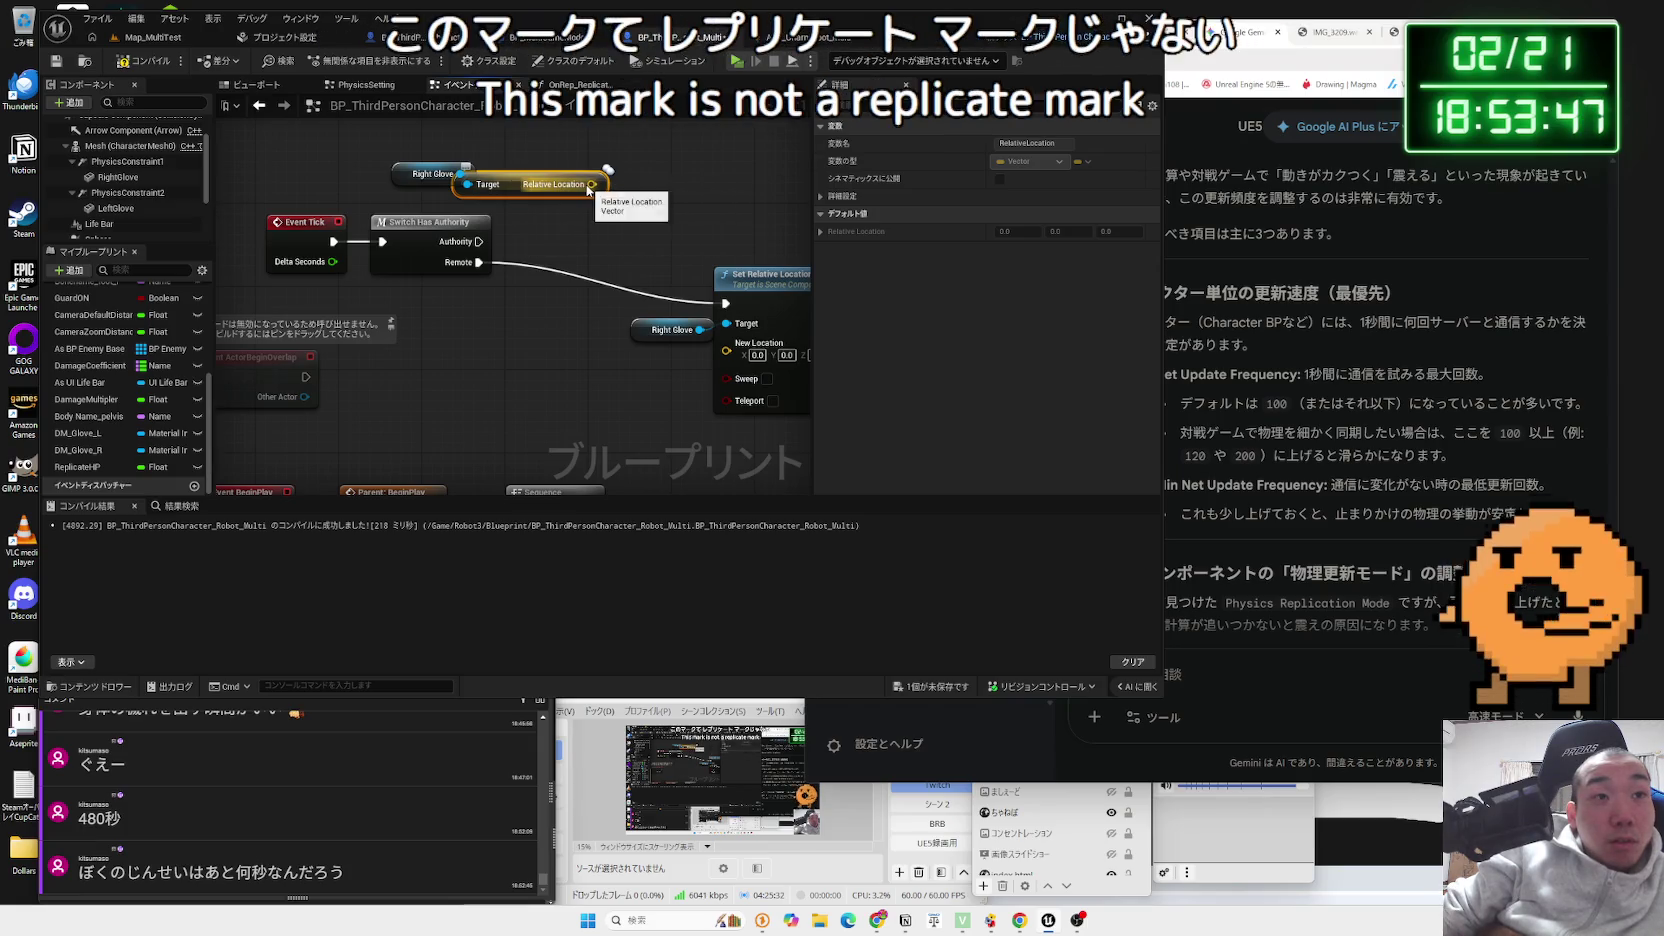
left_click_drag(640, 220, 645, 225)
key("Escape")
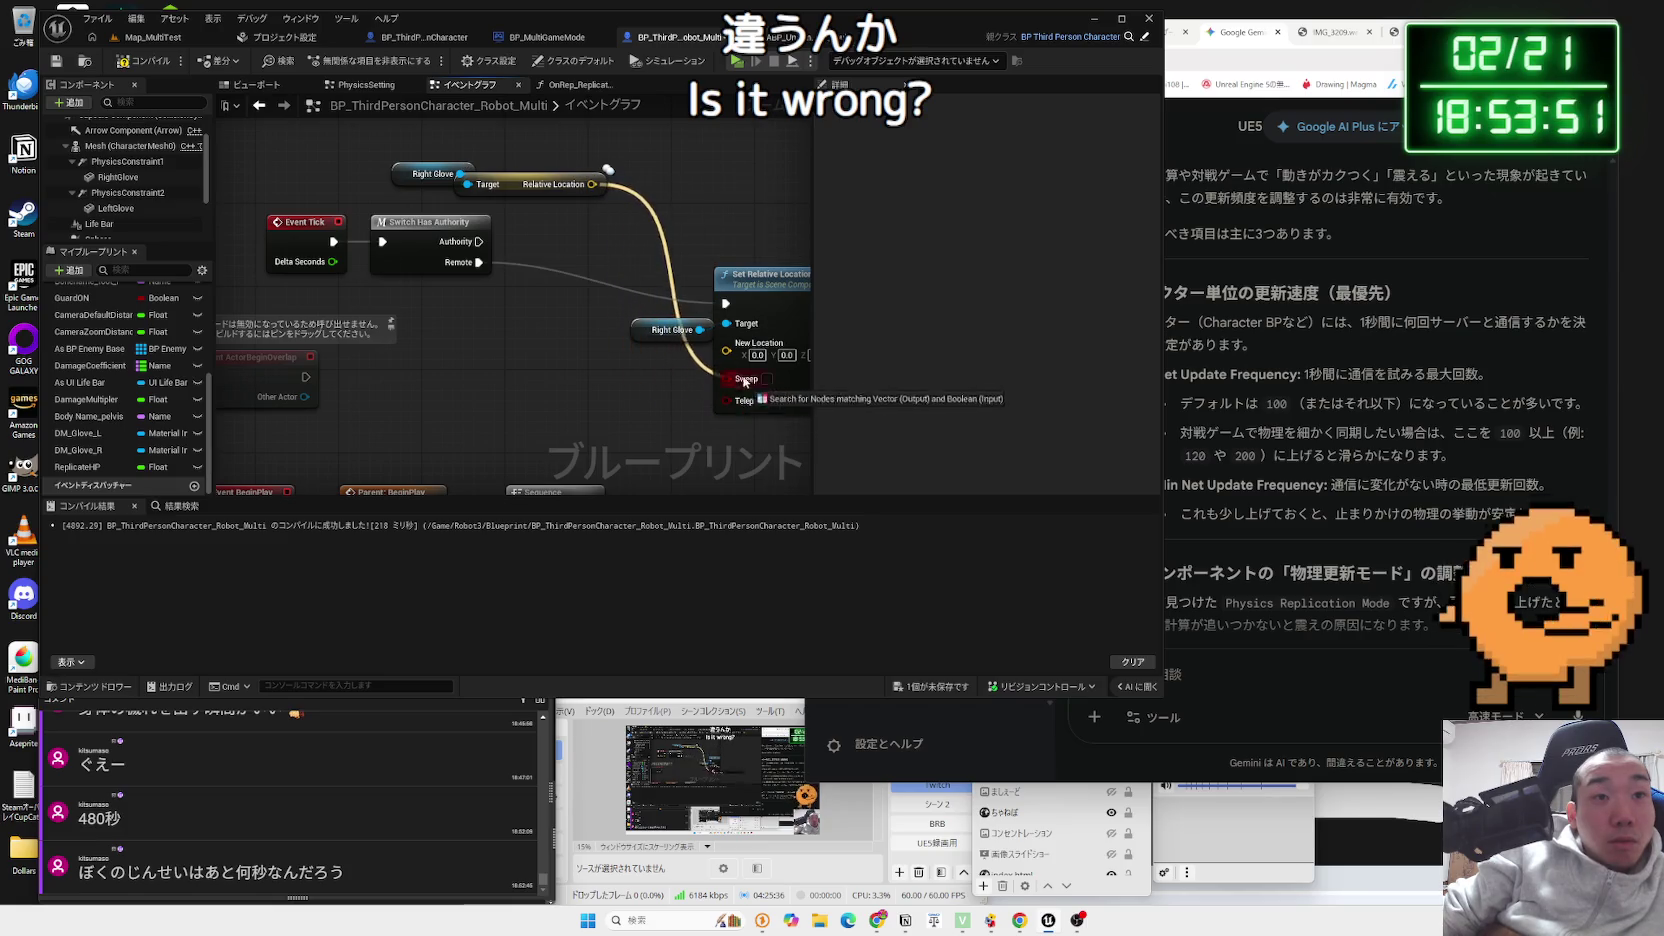
left_click(152, 40)
key("alt+p")
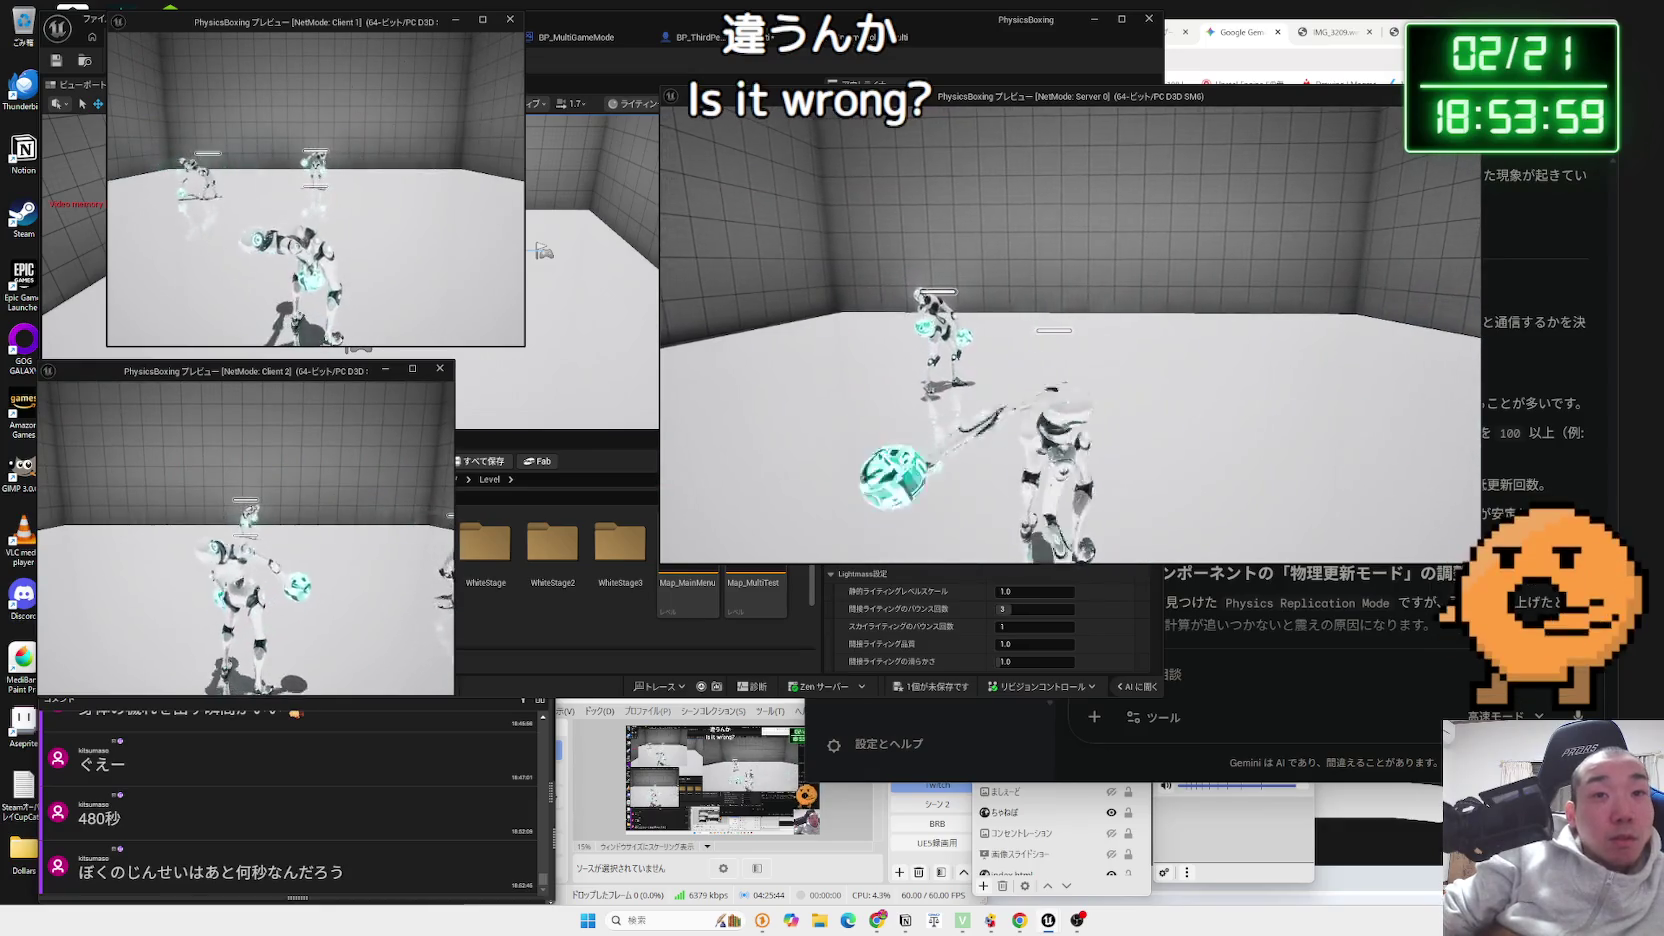
- Stop the playtest, restart the server-and-two-client session, and stop it again
key("Escape")
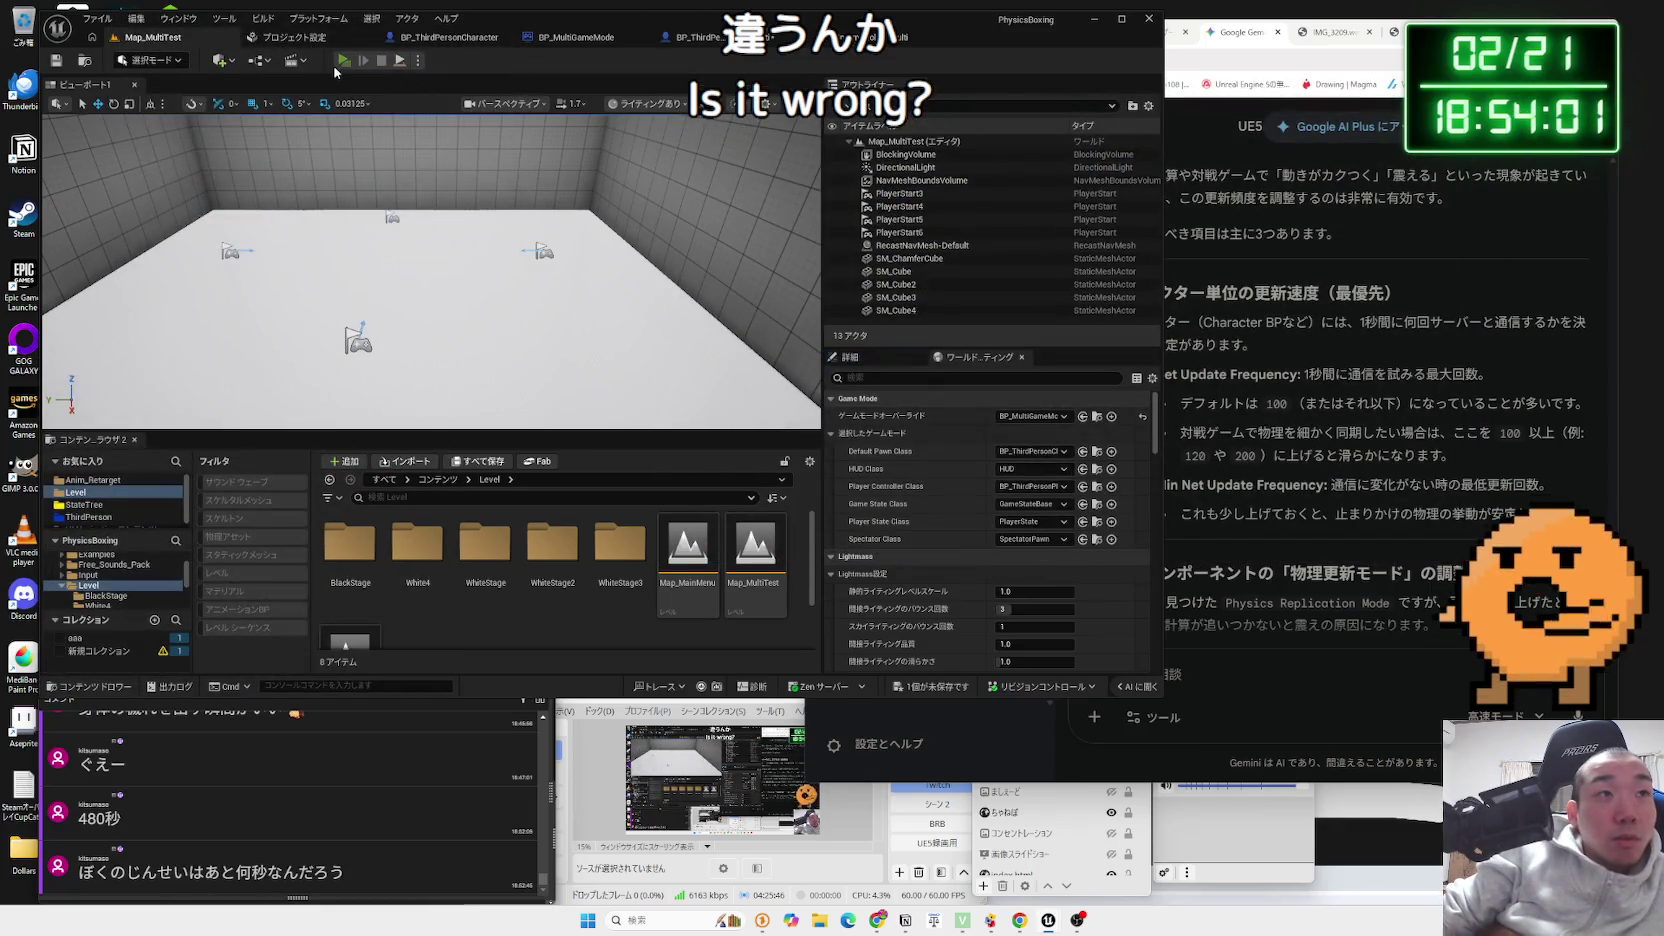
left_click(342, 61)
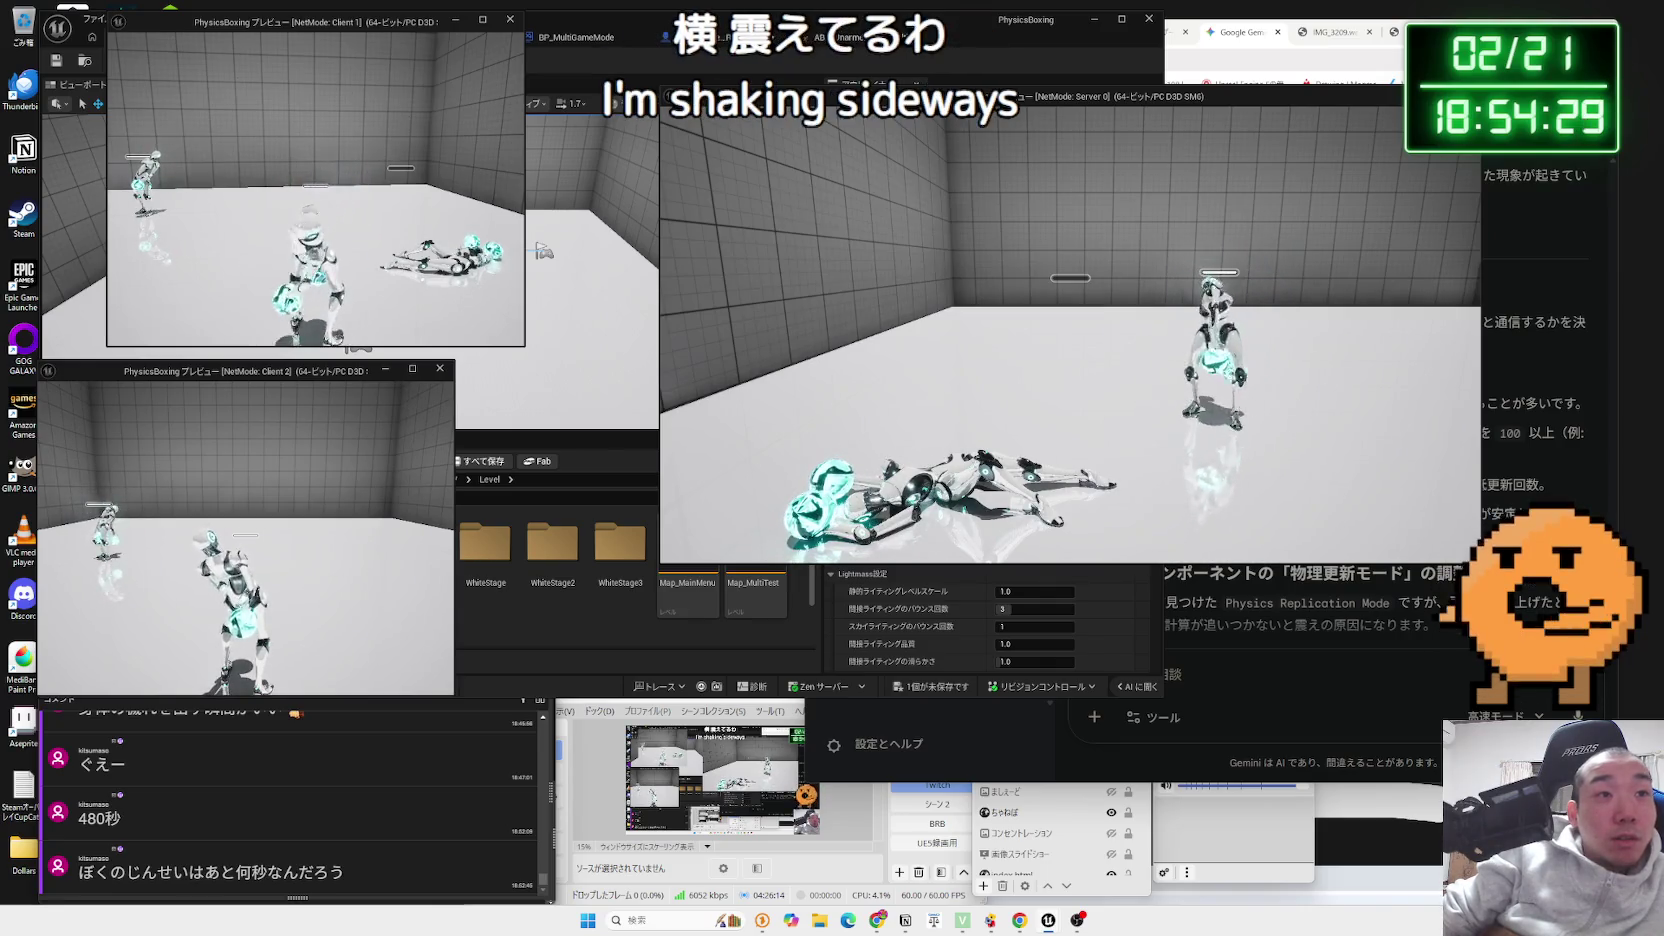
key("Escape")
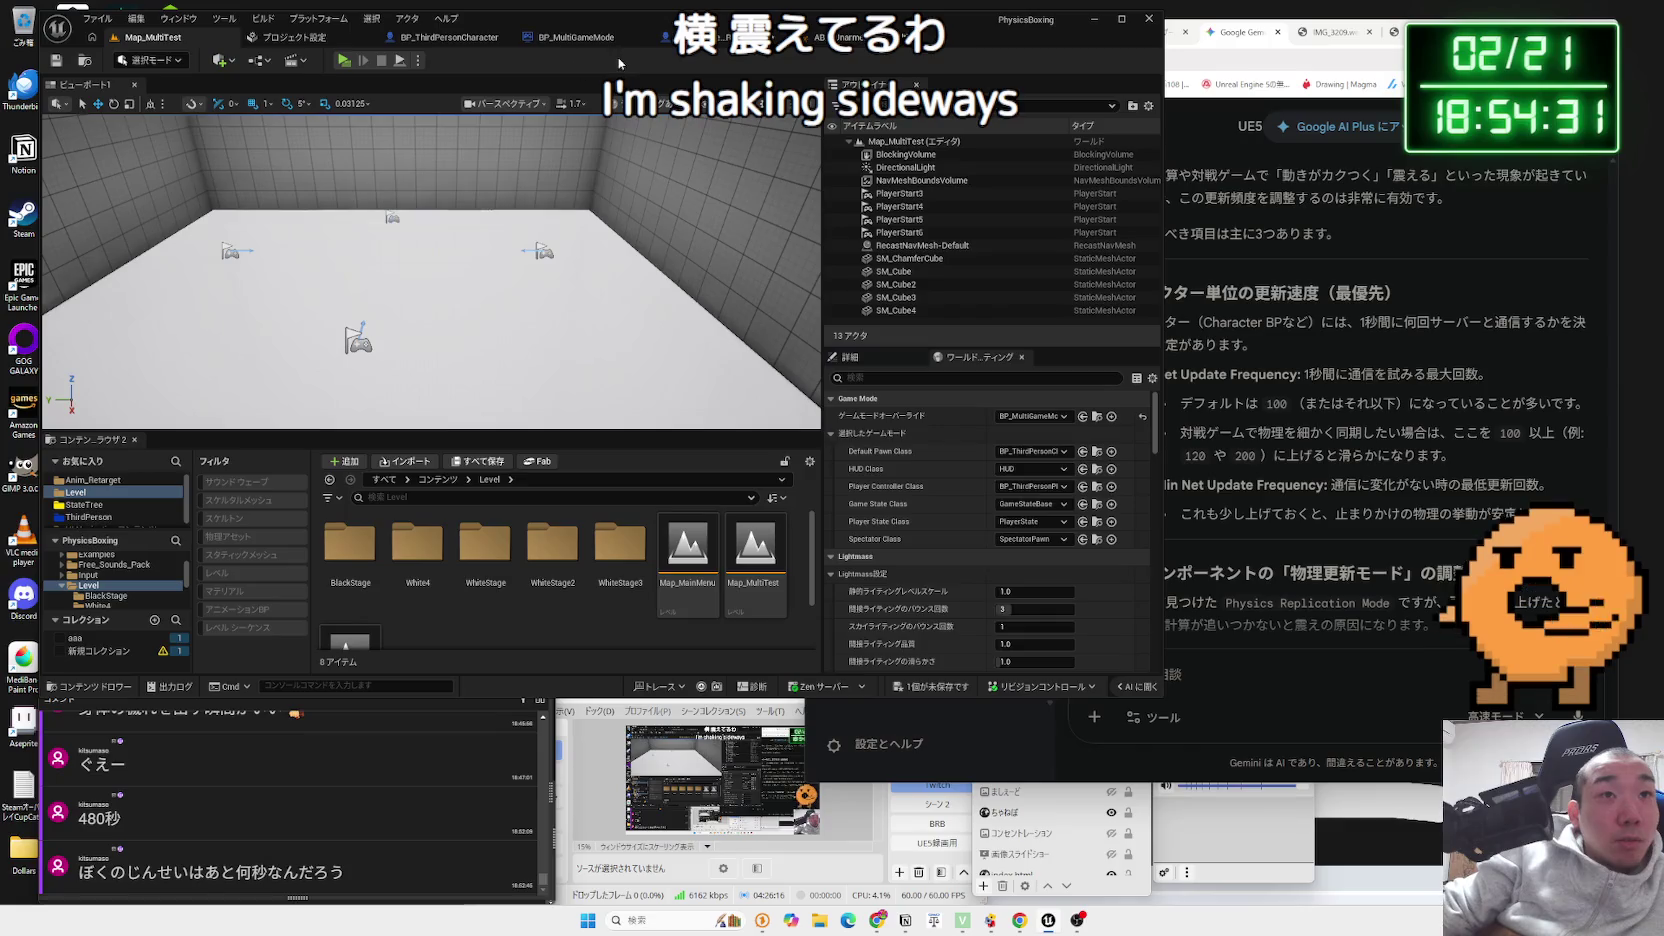
- In the robot blueprint, uncheck Component Replicates on RightGlove using a 'replicate' Details filter
left_click(680, 37)
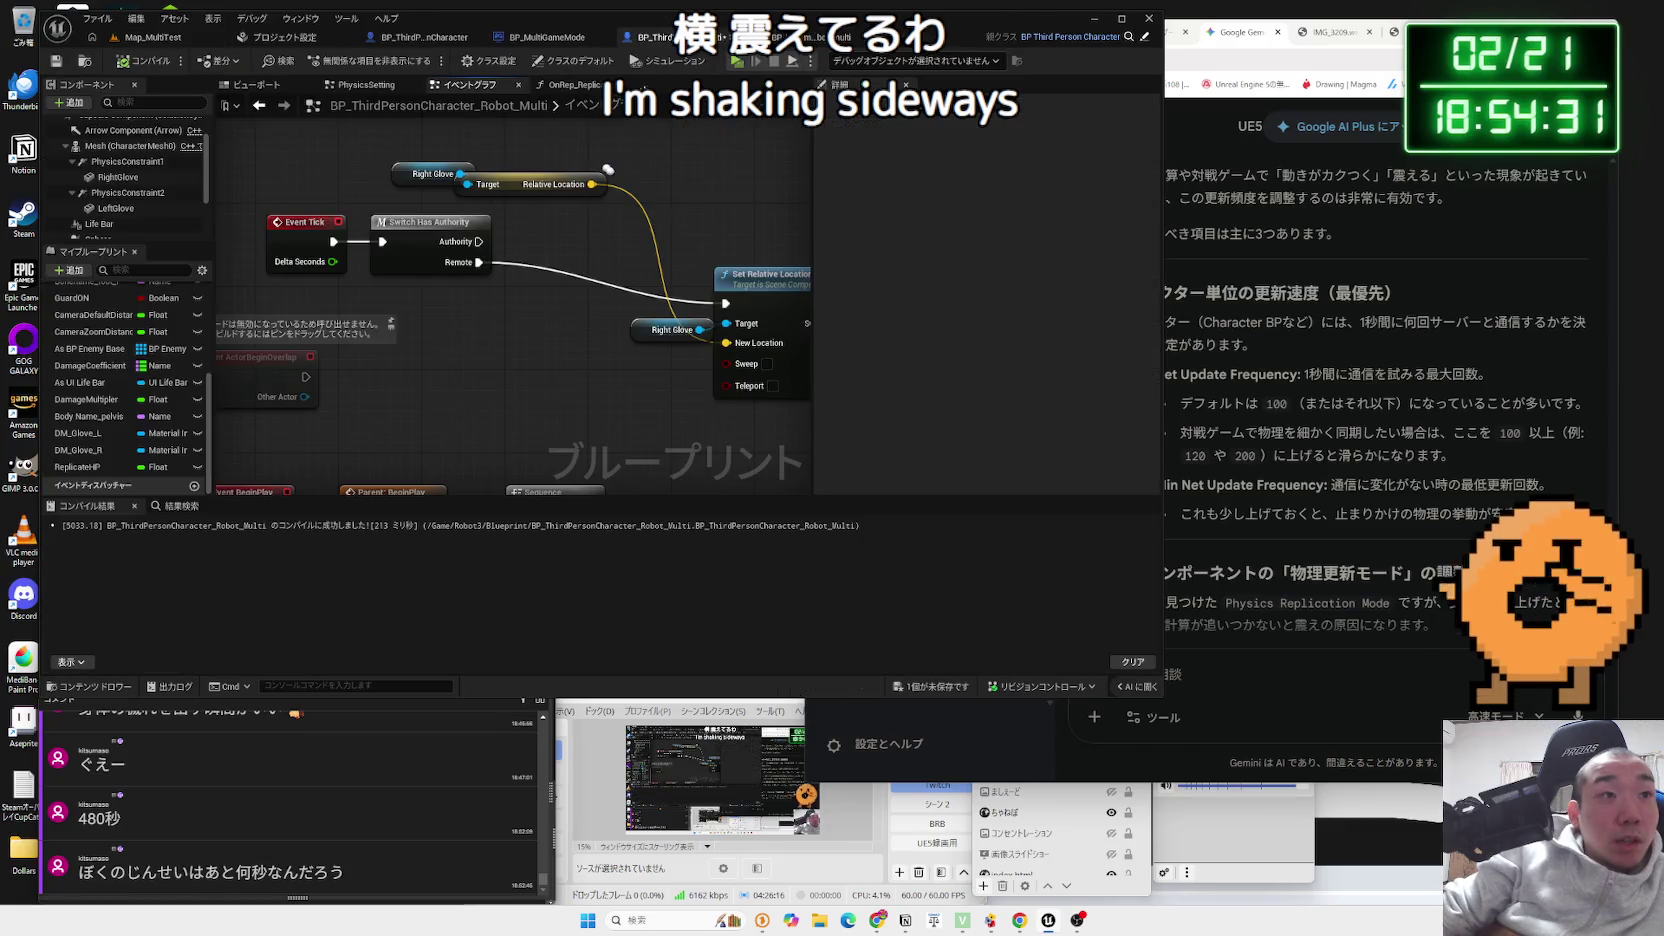
left_click(118, 177)
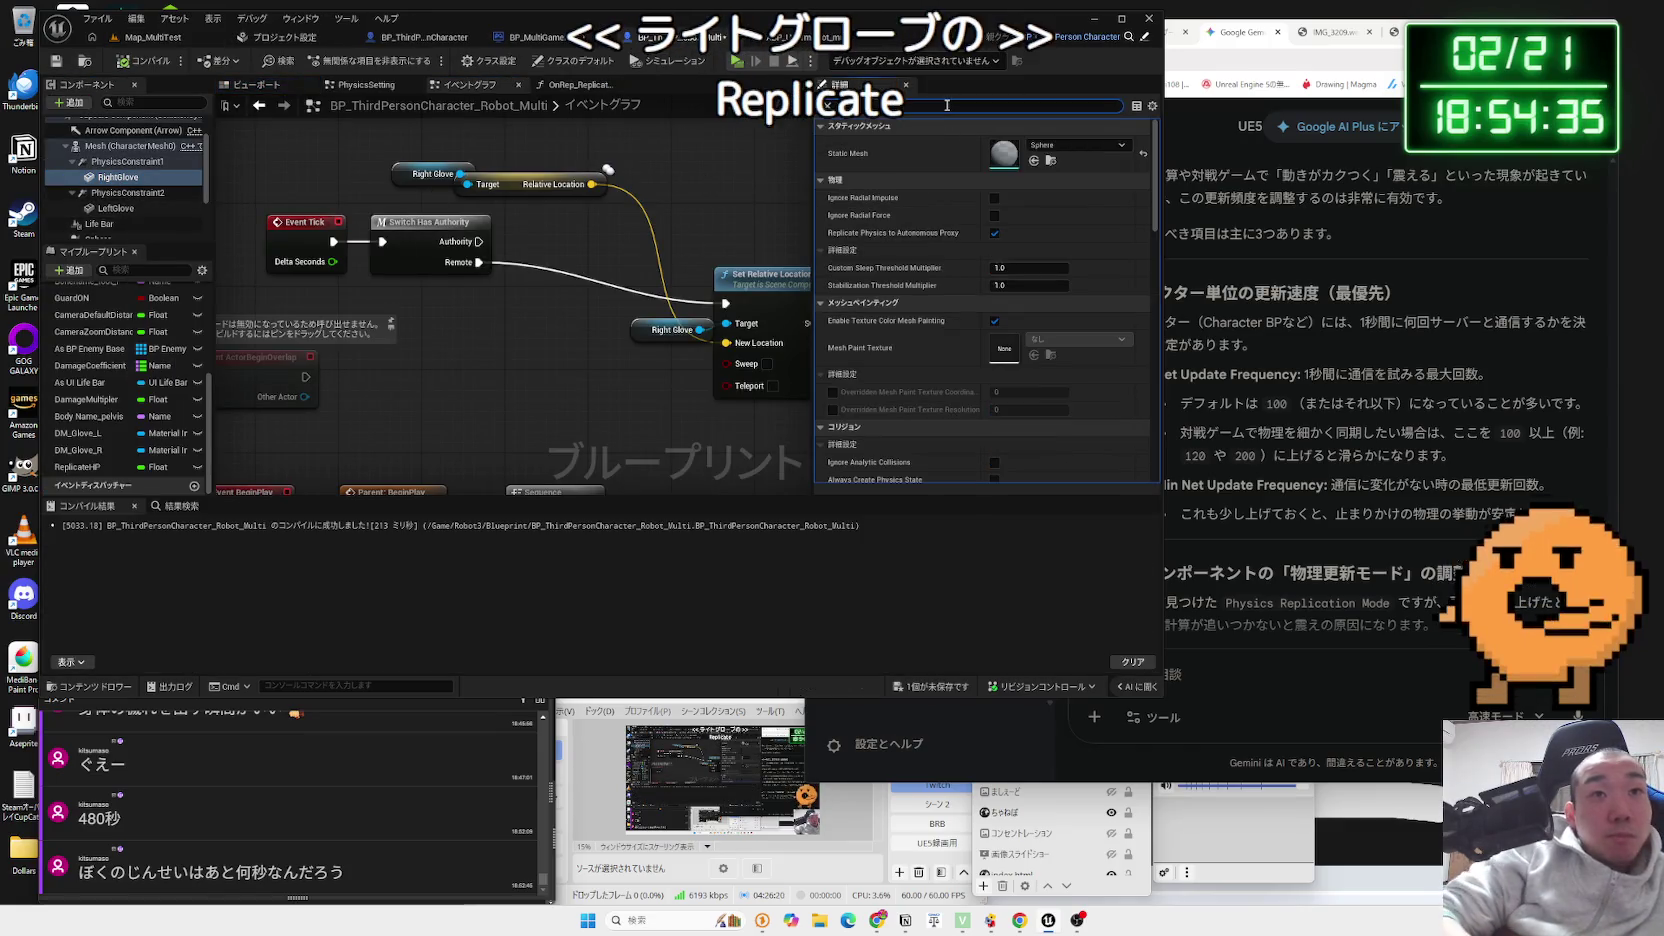
type("replicate")
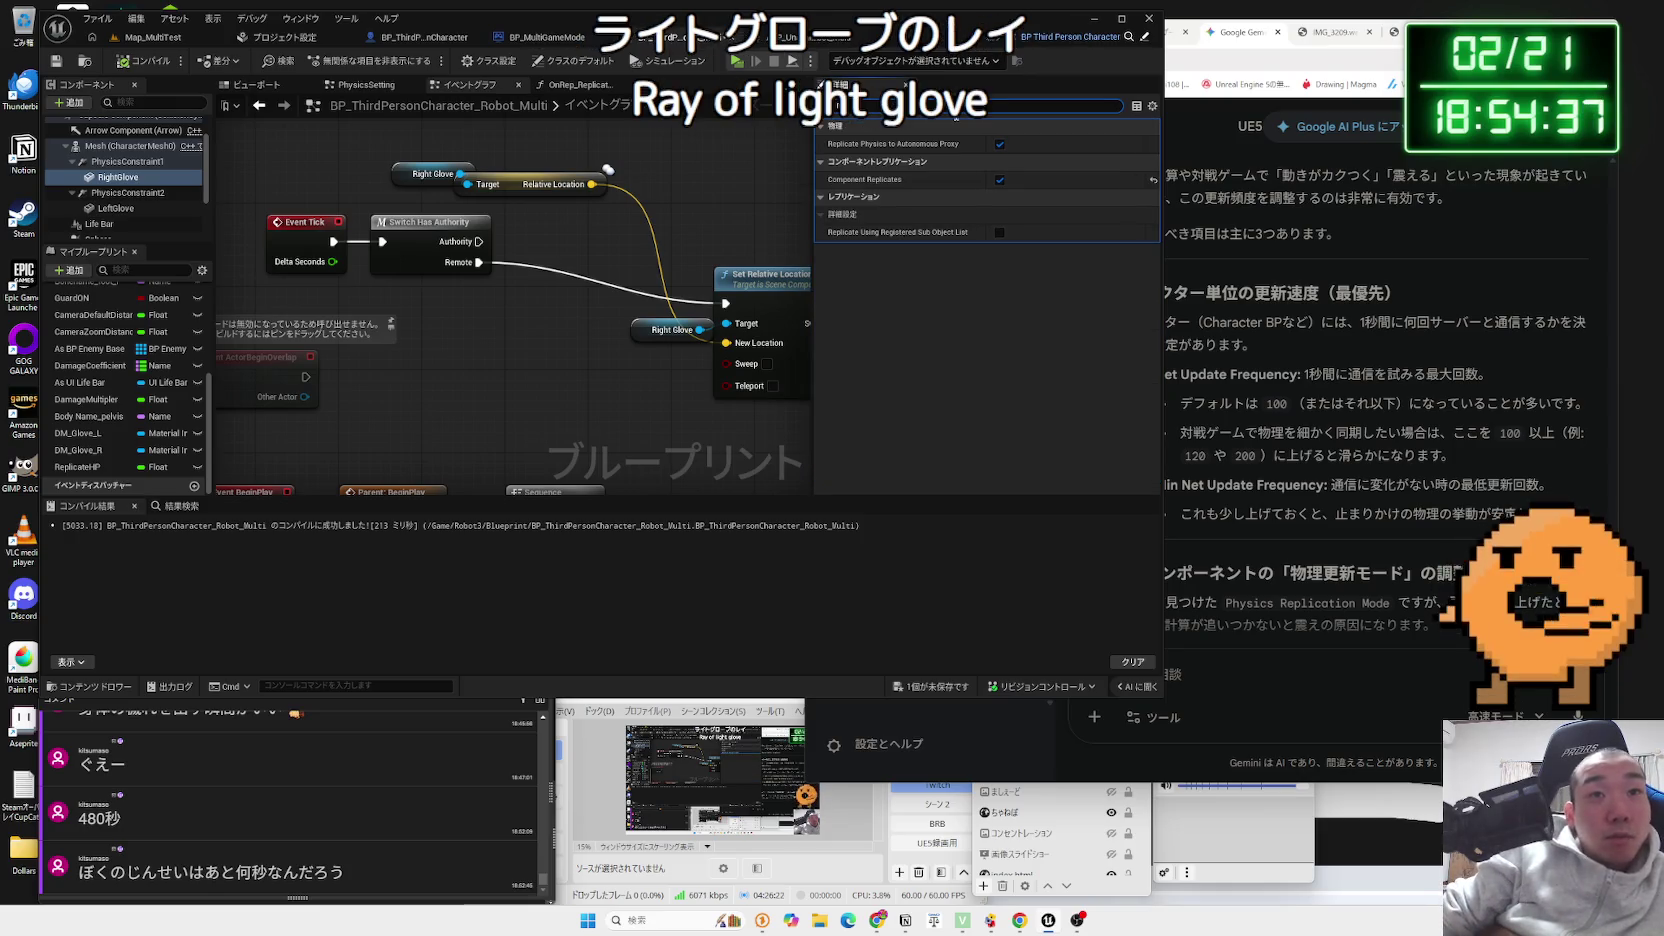
left_click(999, 180)
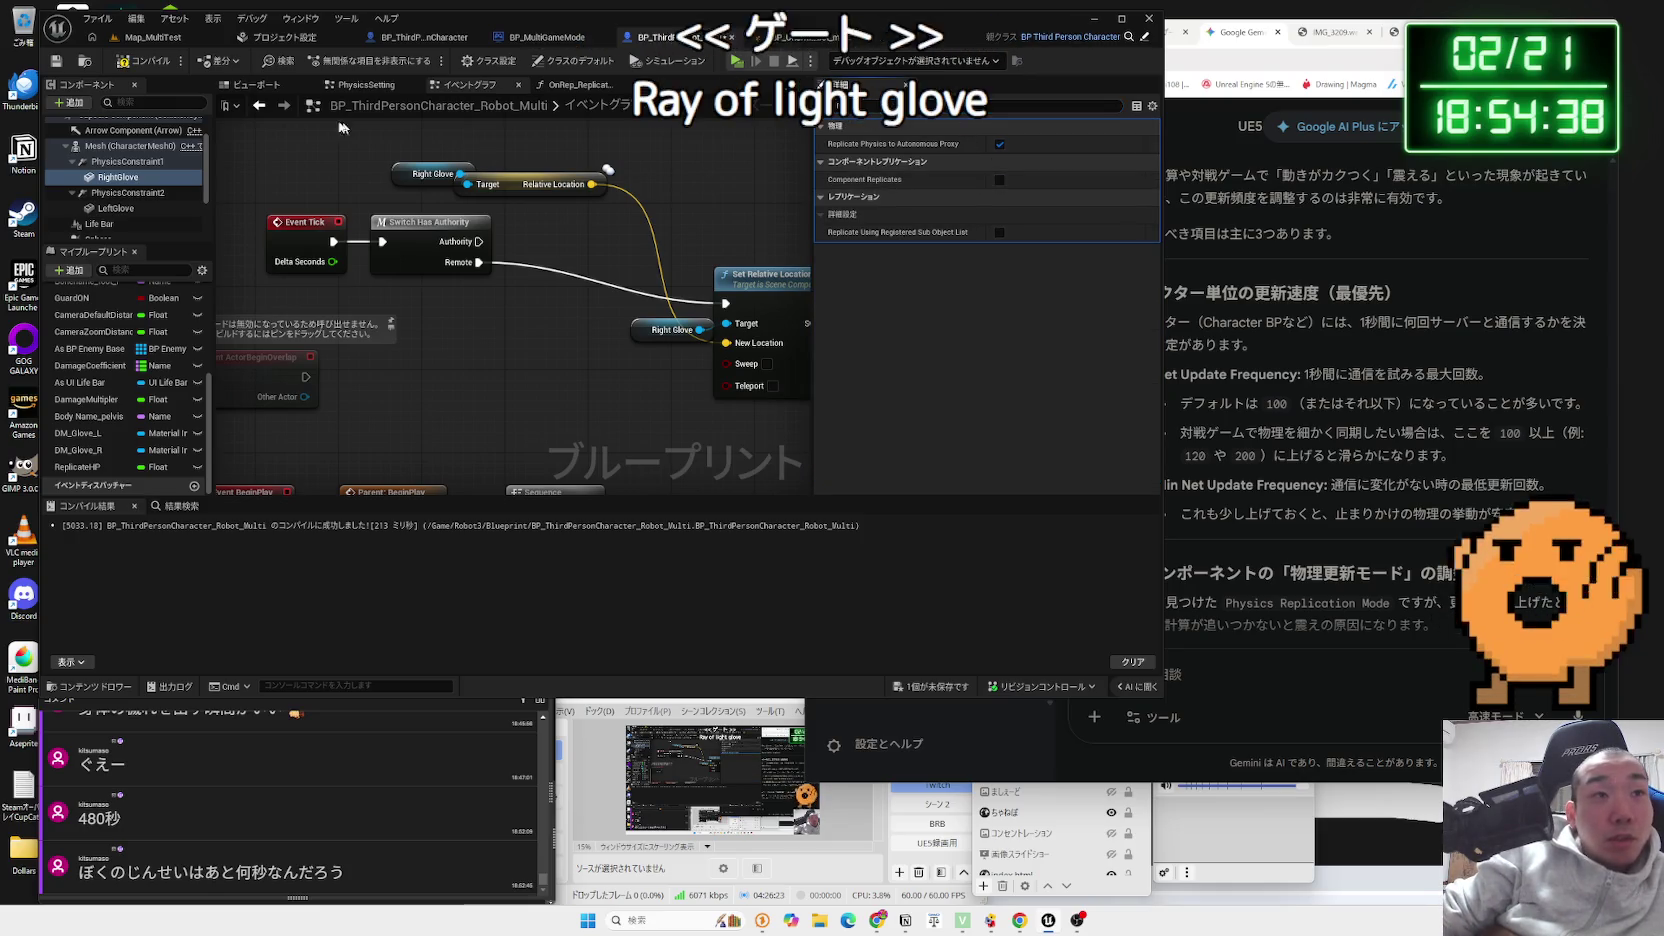
- Run a multiplayer playtest from Map_MultiTest, checking the game windows, then stop it
left_click(141, 38)
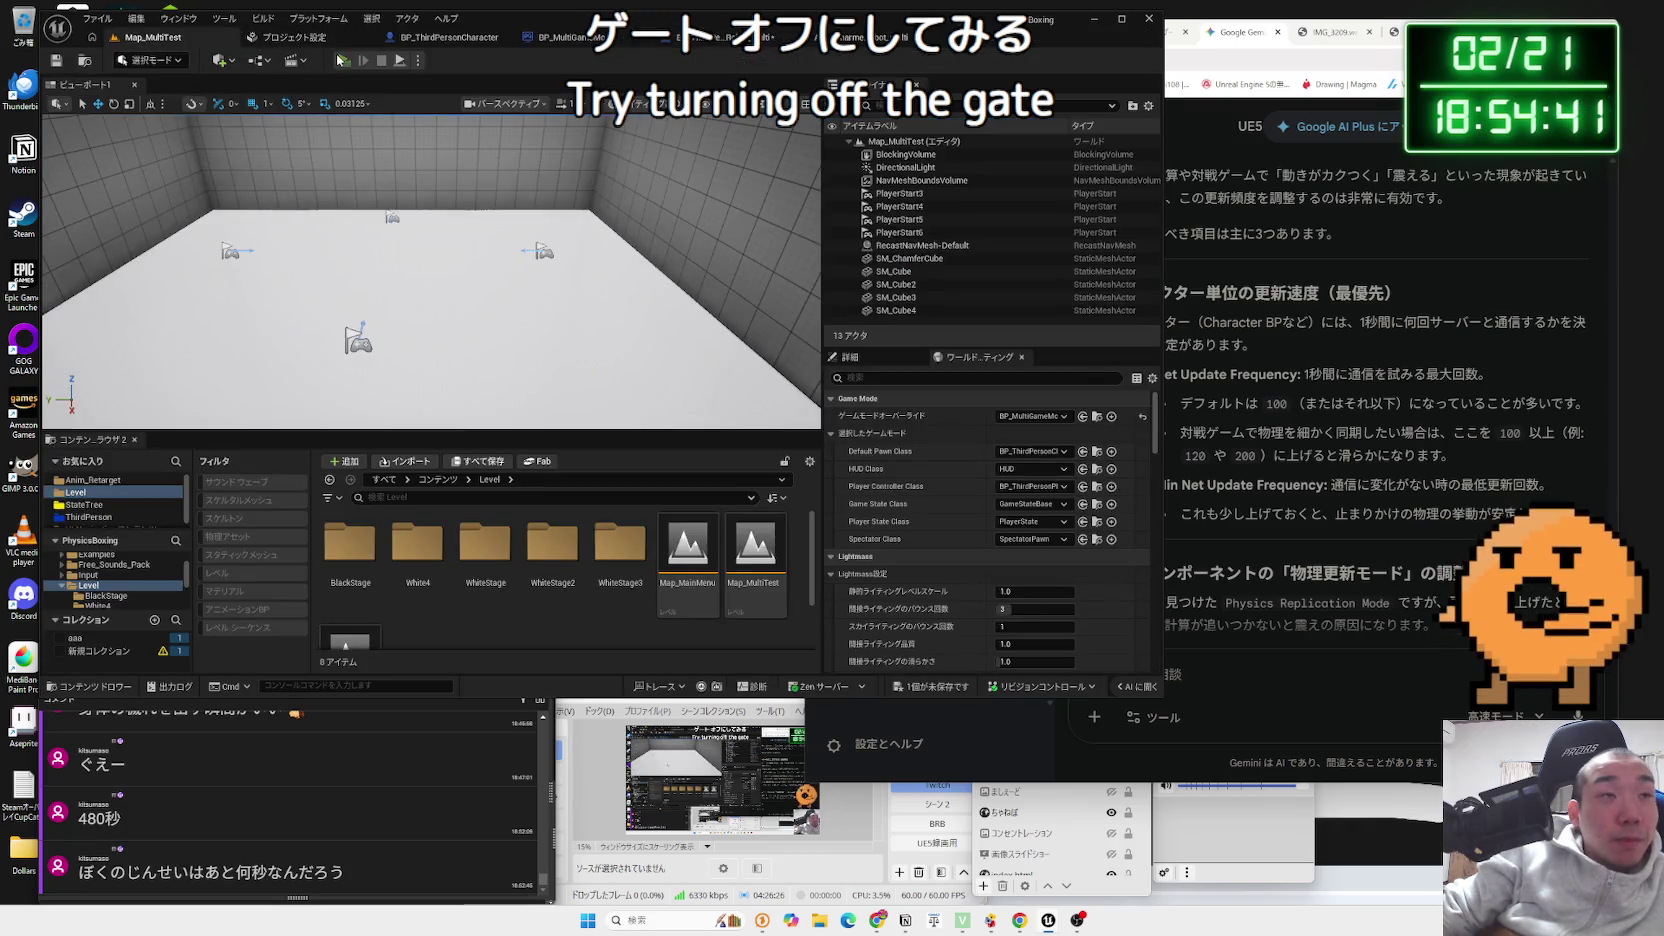
left_click(341, 60)
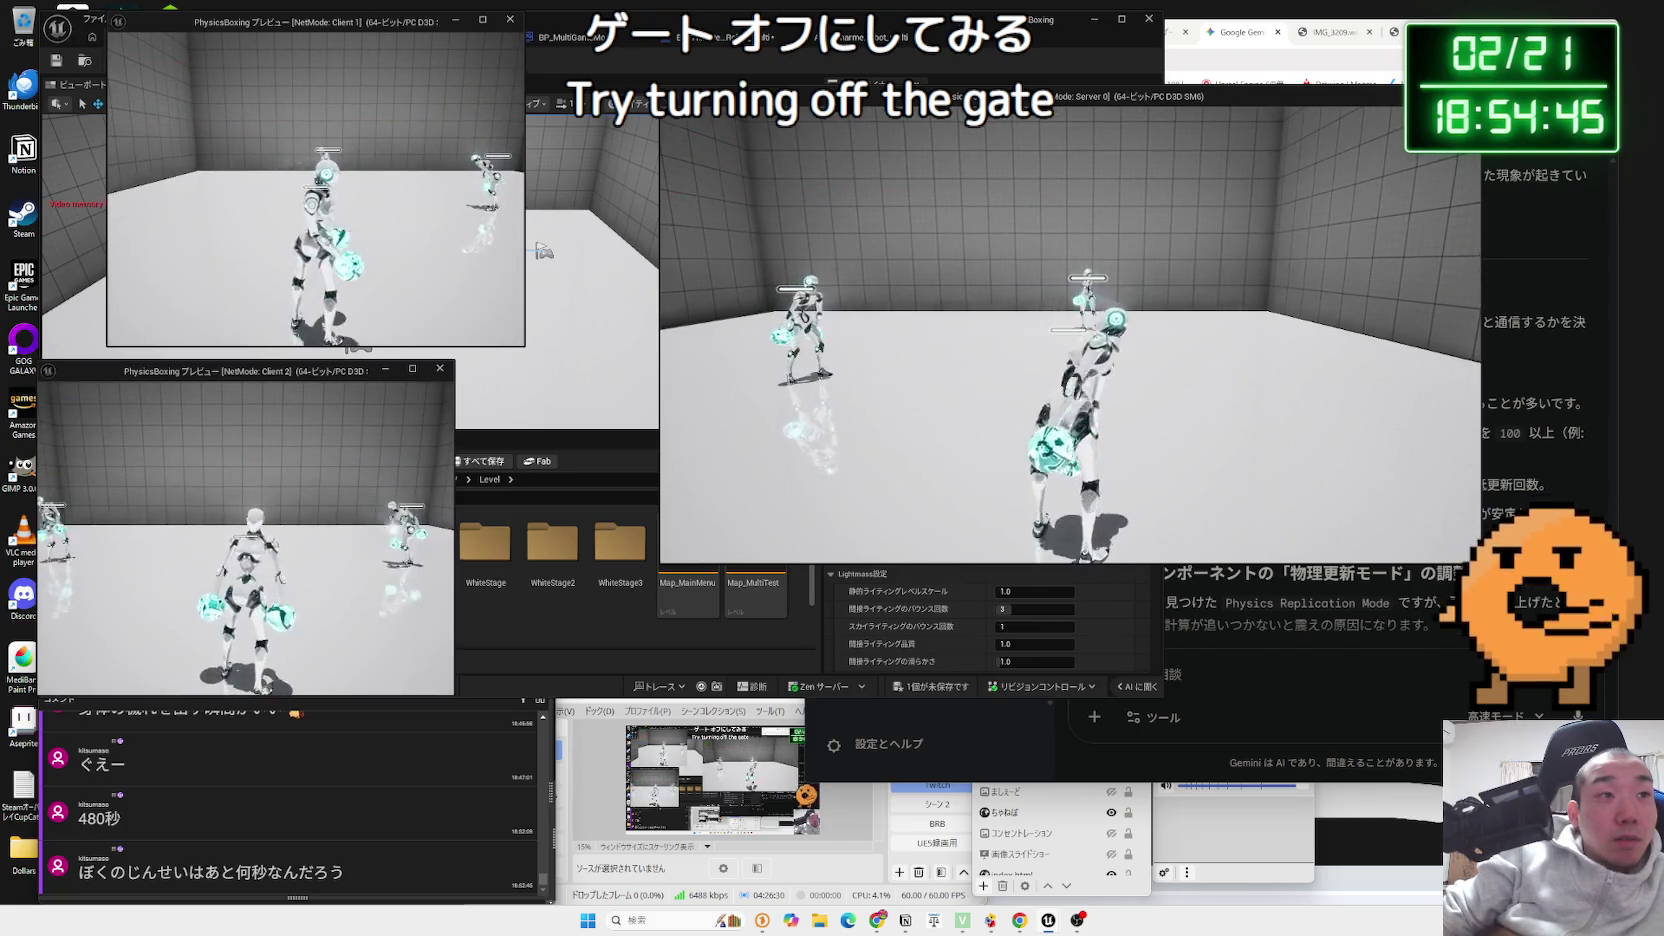
key("alt+Tab")
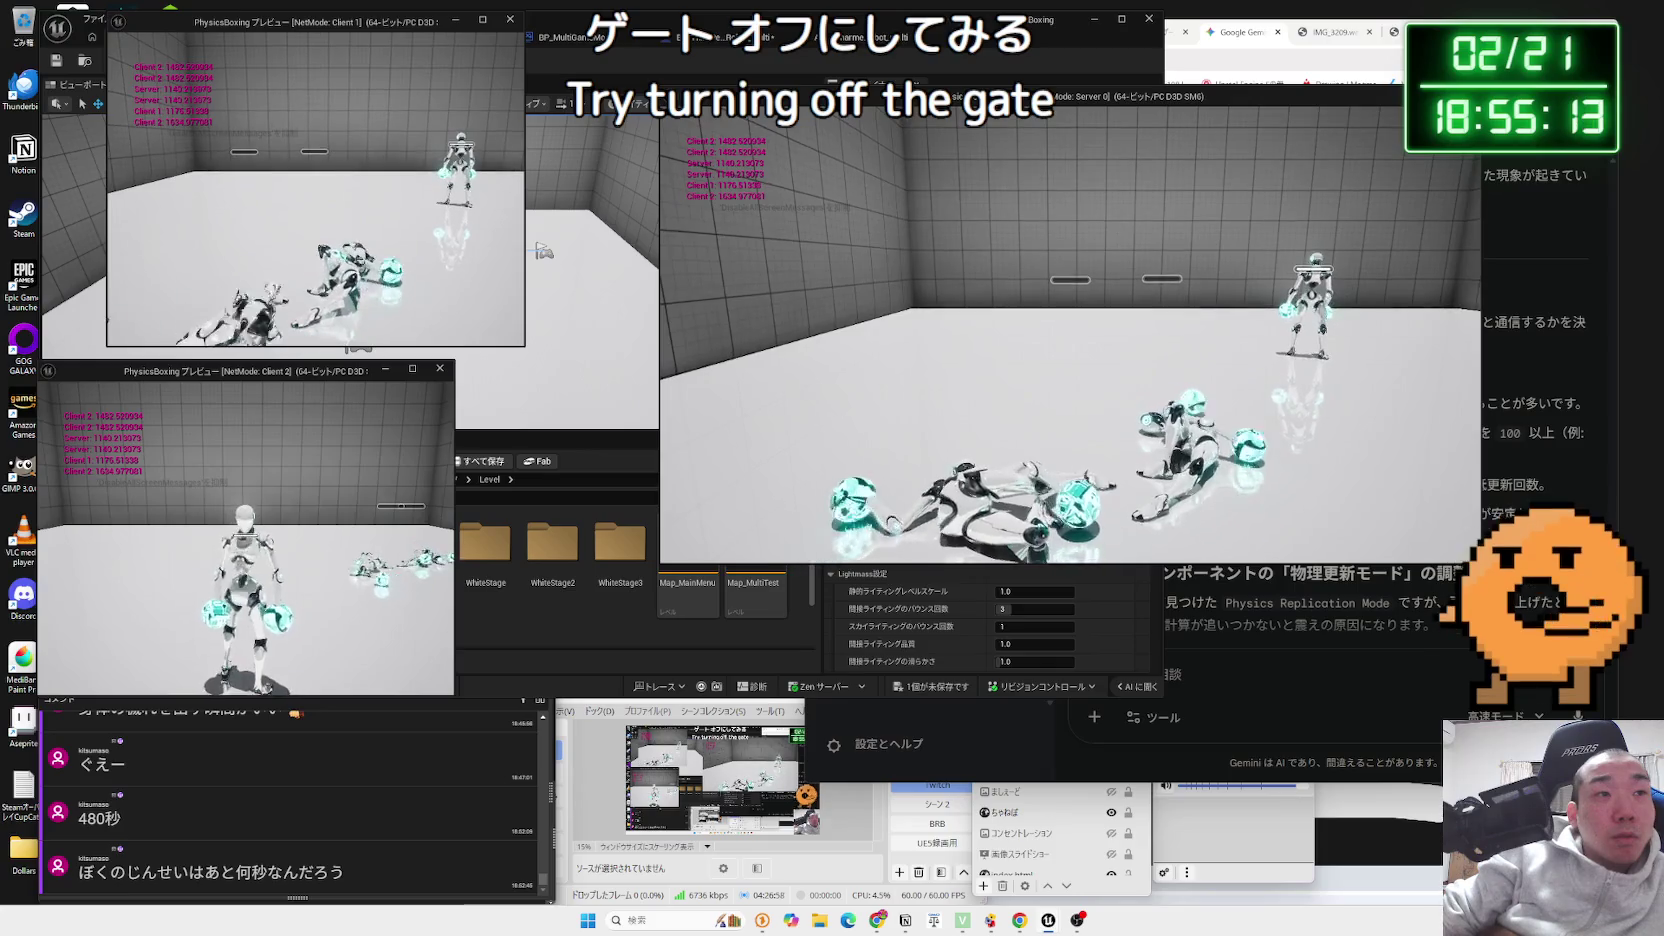
key("alt+Tab")
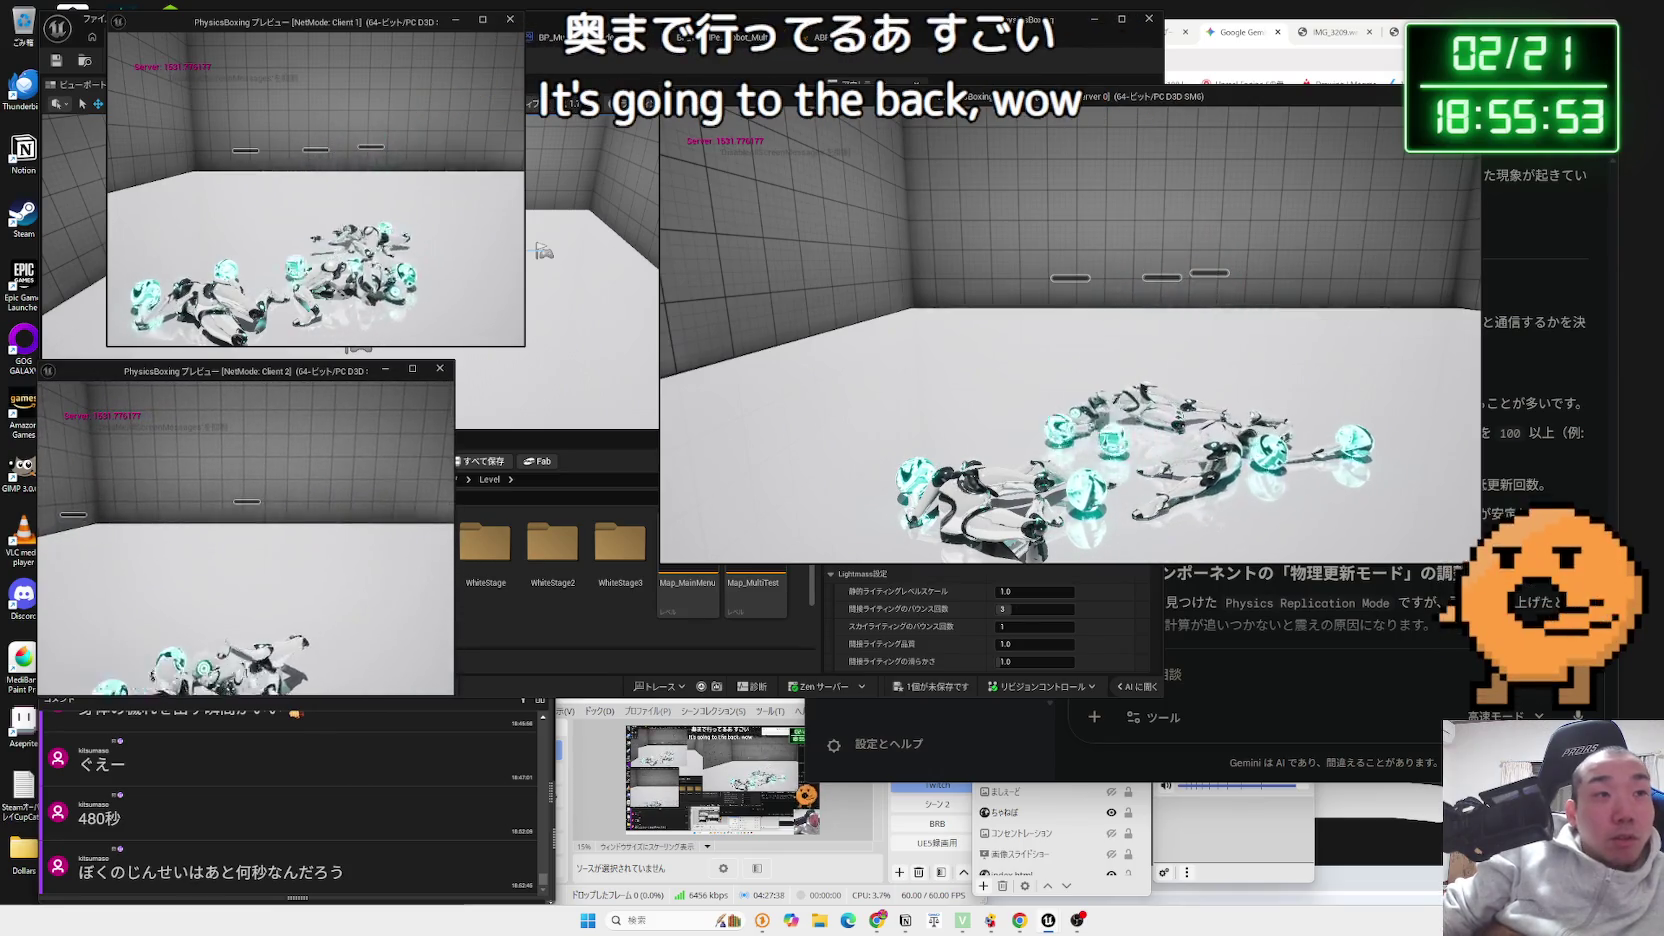
key("Escape")
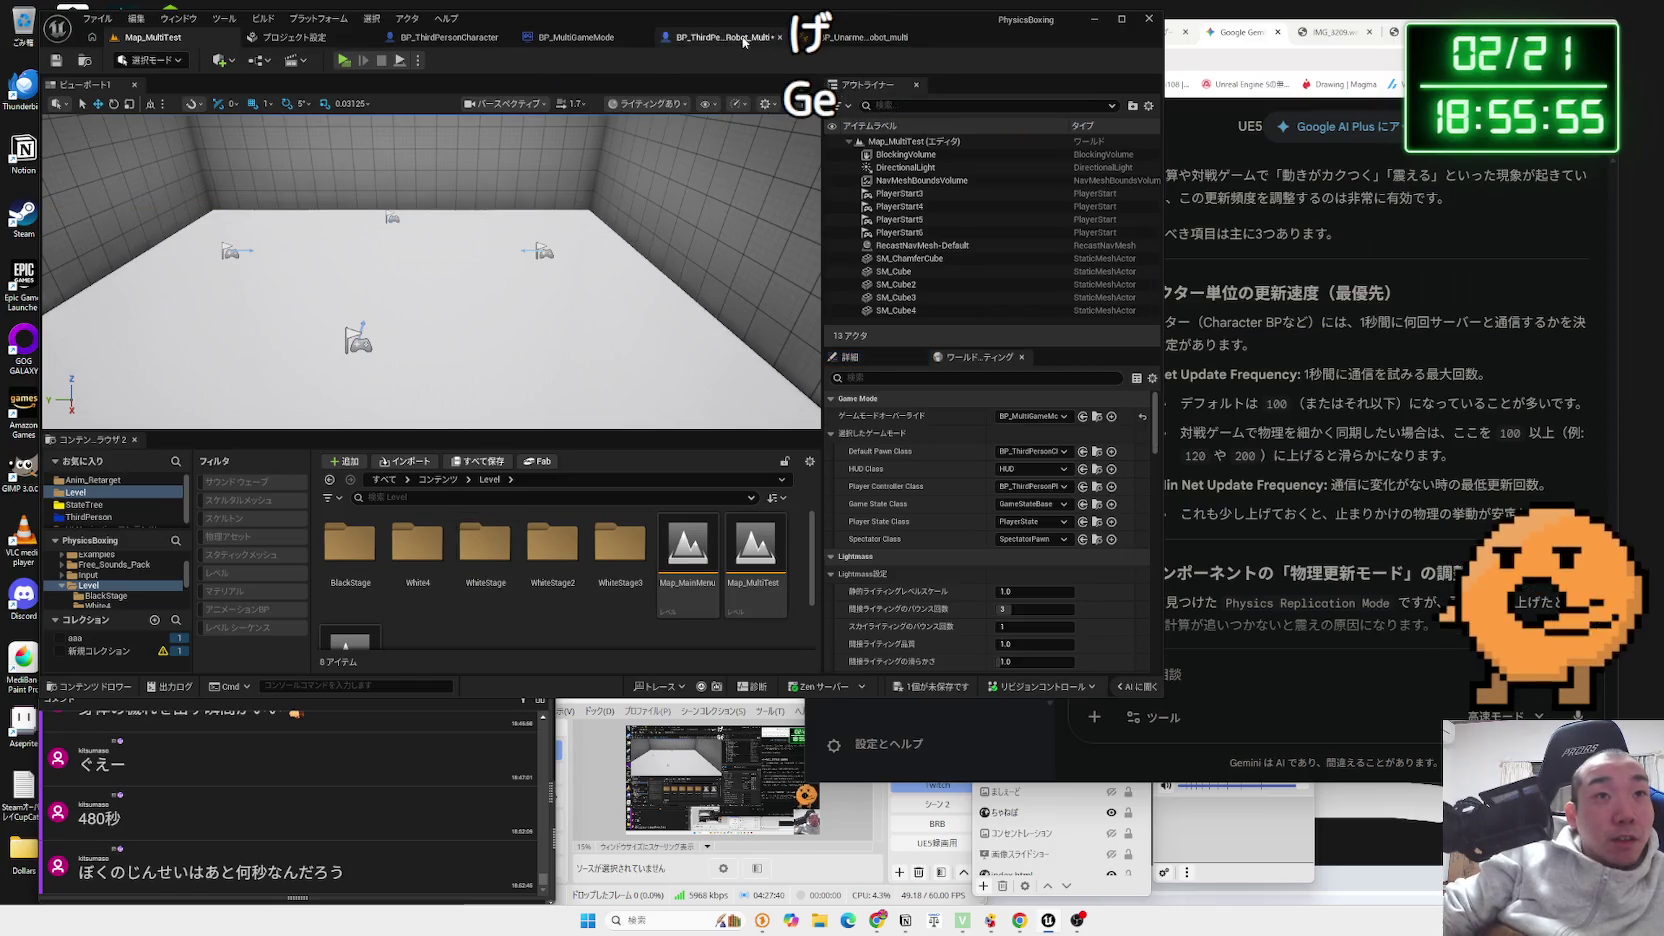
- Promote the glove's relative location to a Relative Location variable set on the Authority branch
left_click(690, 37)
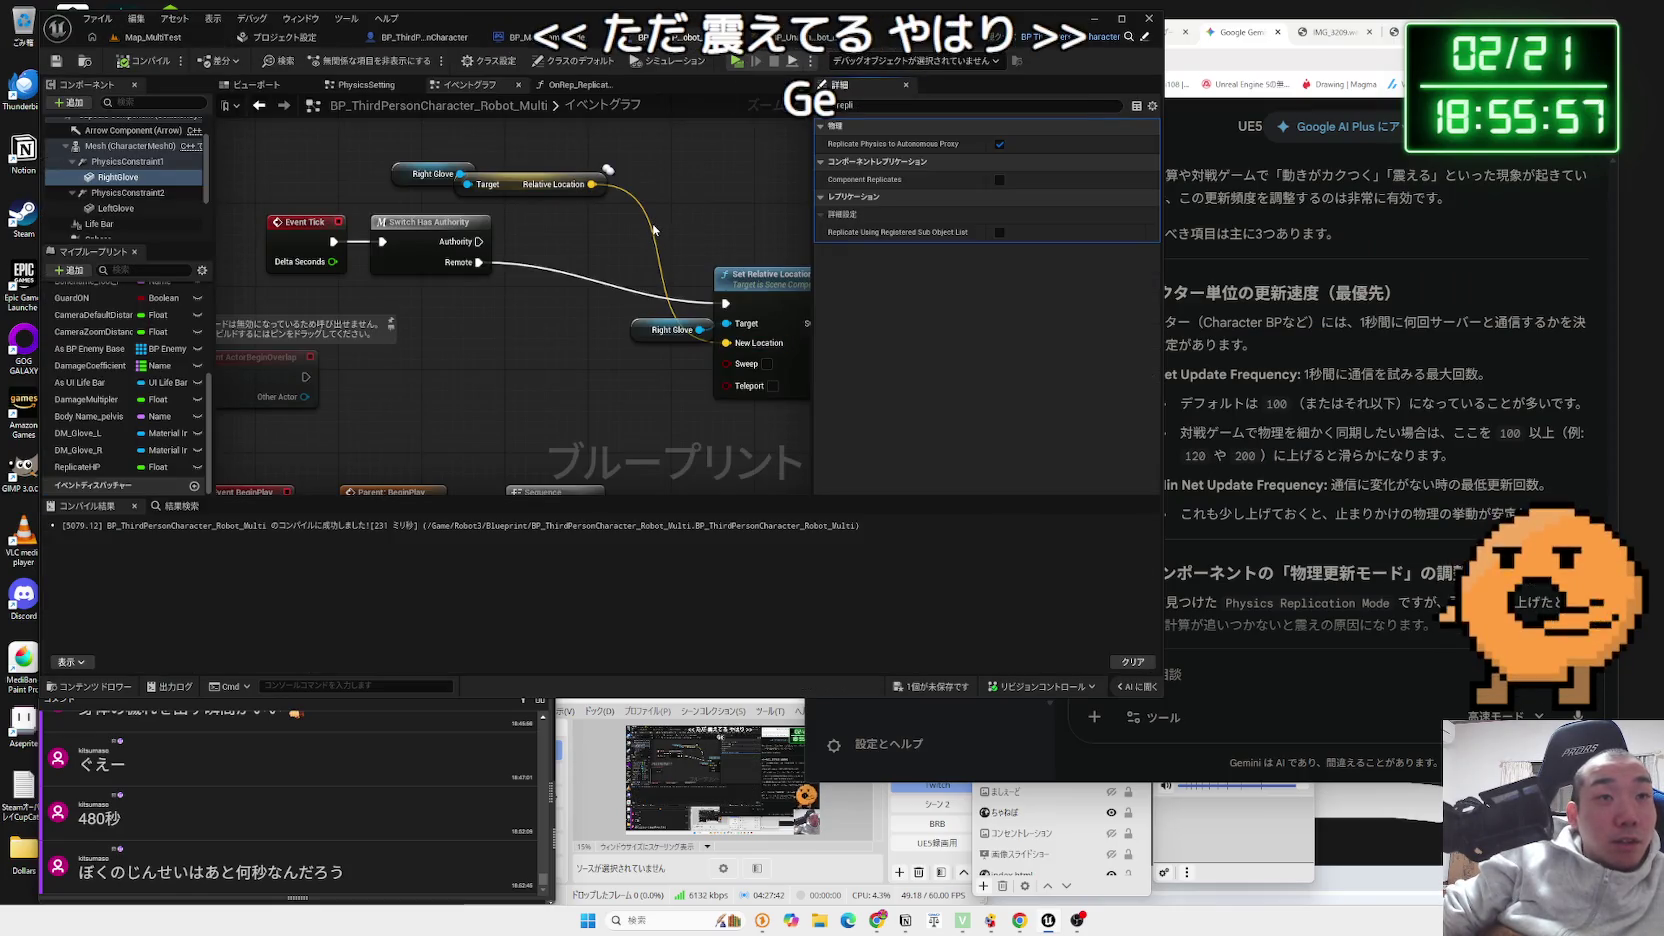
left_click(560, 219)
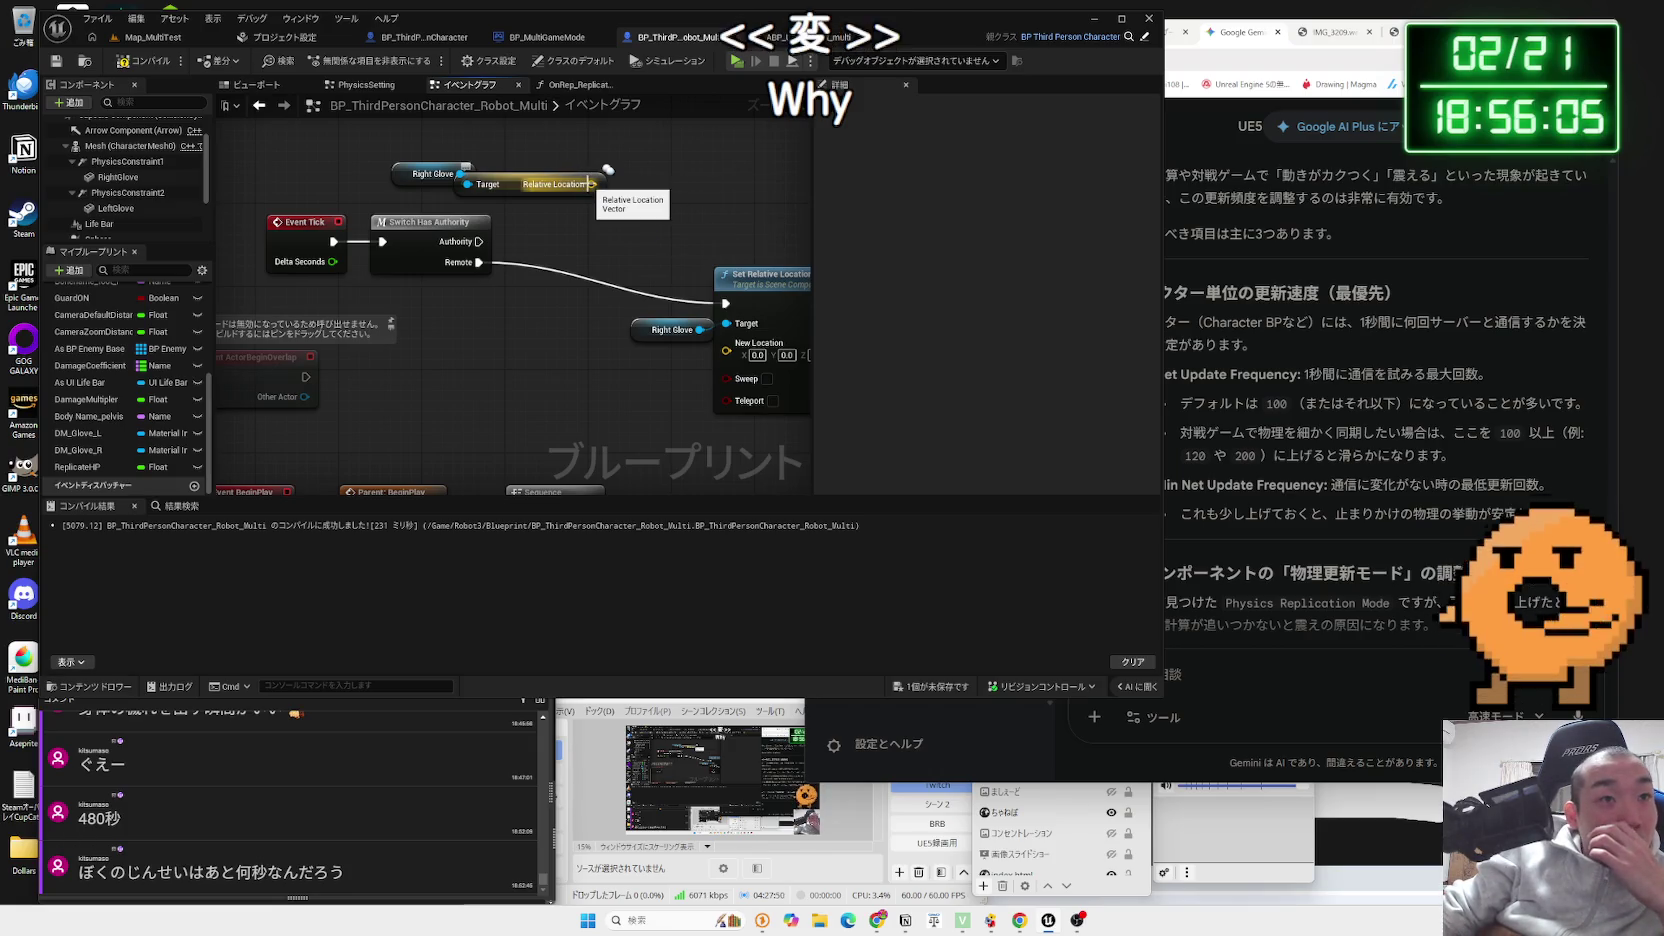
left_click_drag(590, 184, 660, 210)
left_click(731, 254)
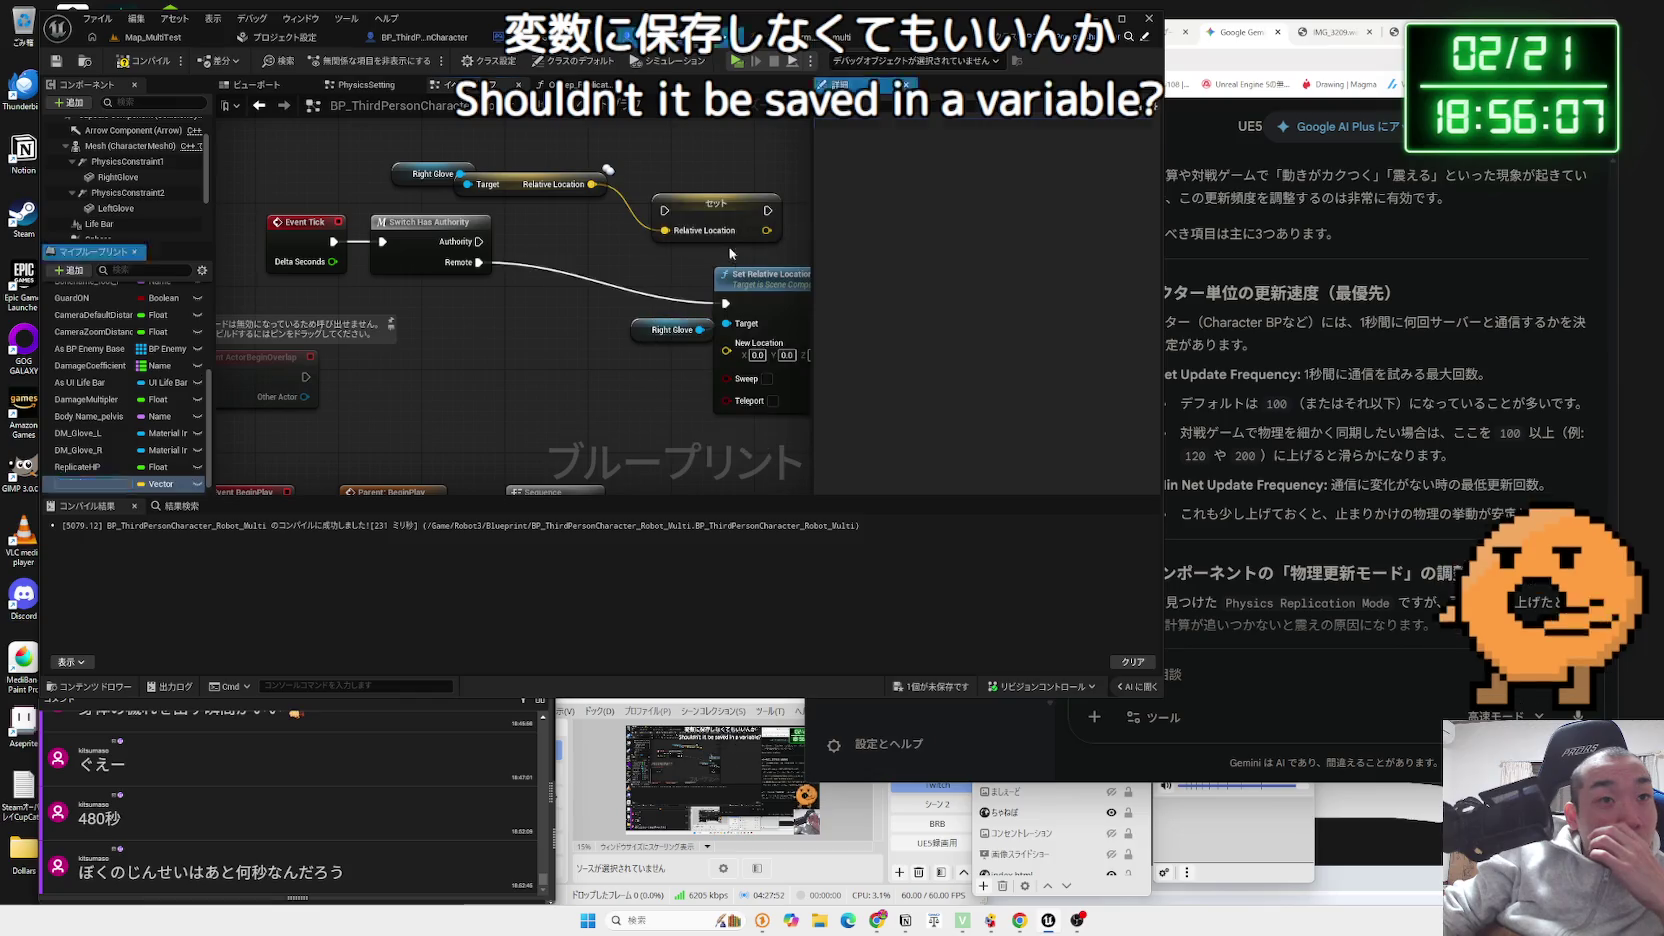
left_click(674, 216)
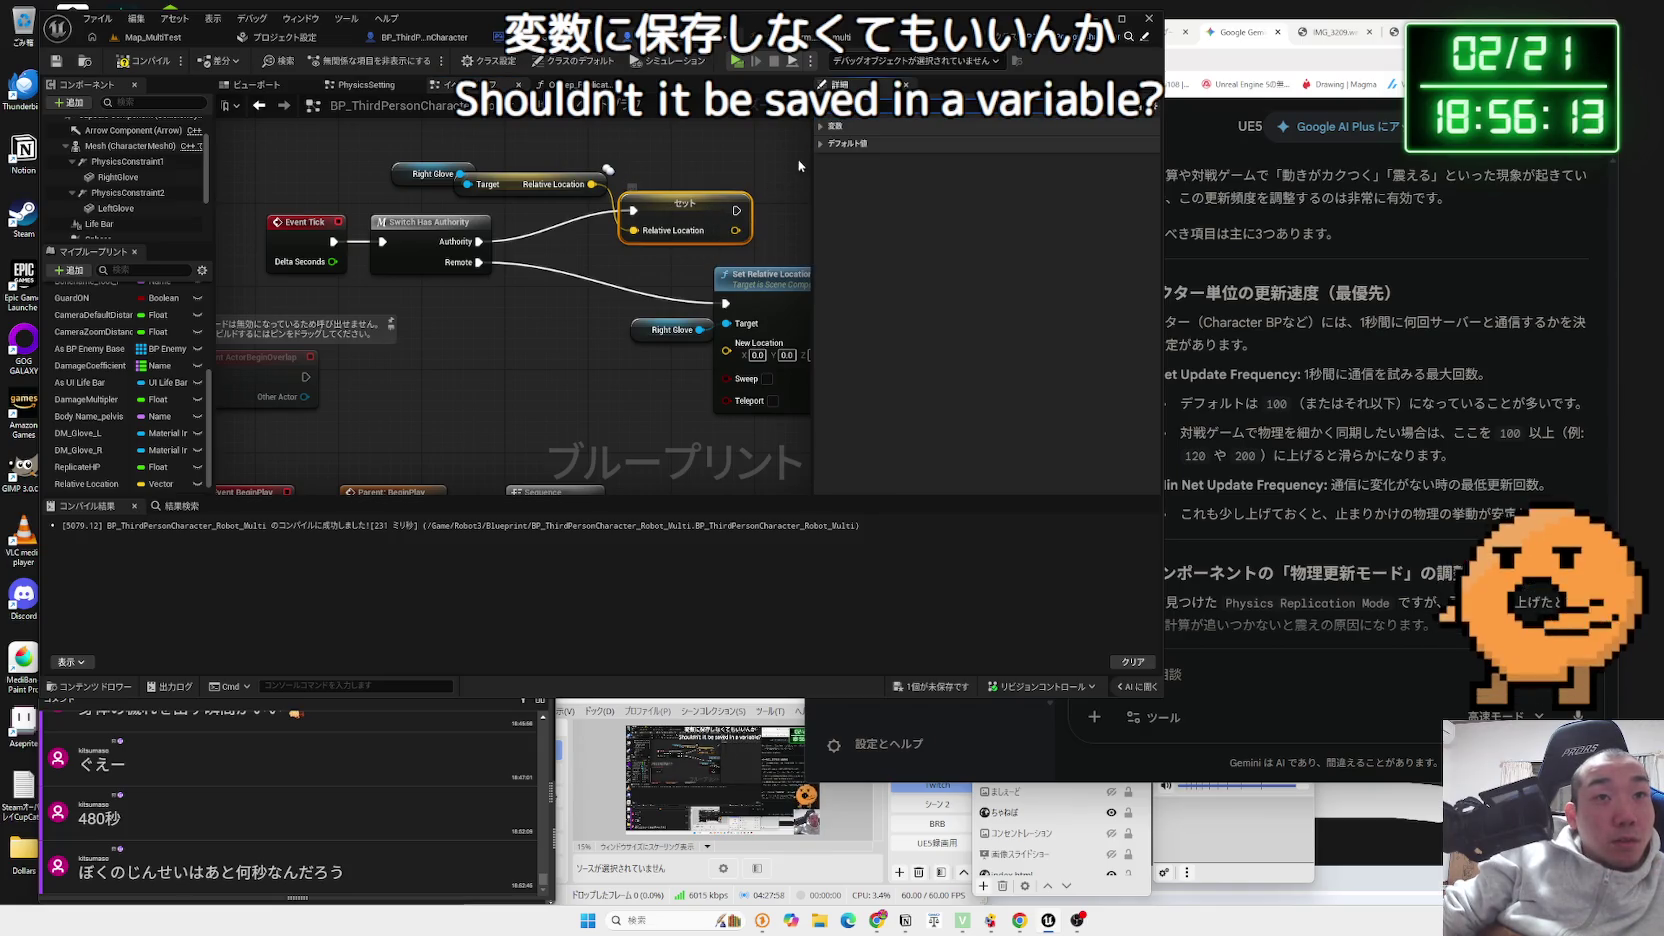
right_click(716, 205)
left_click(699, 193)
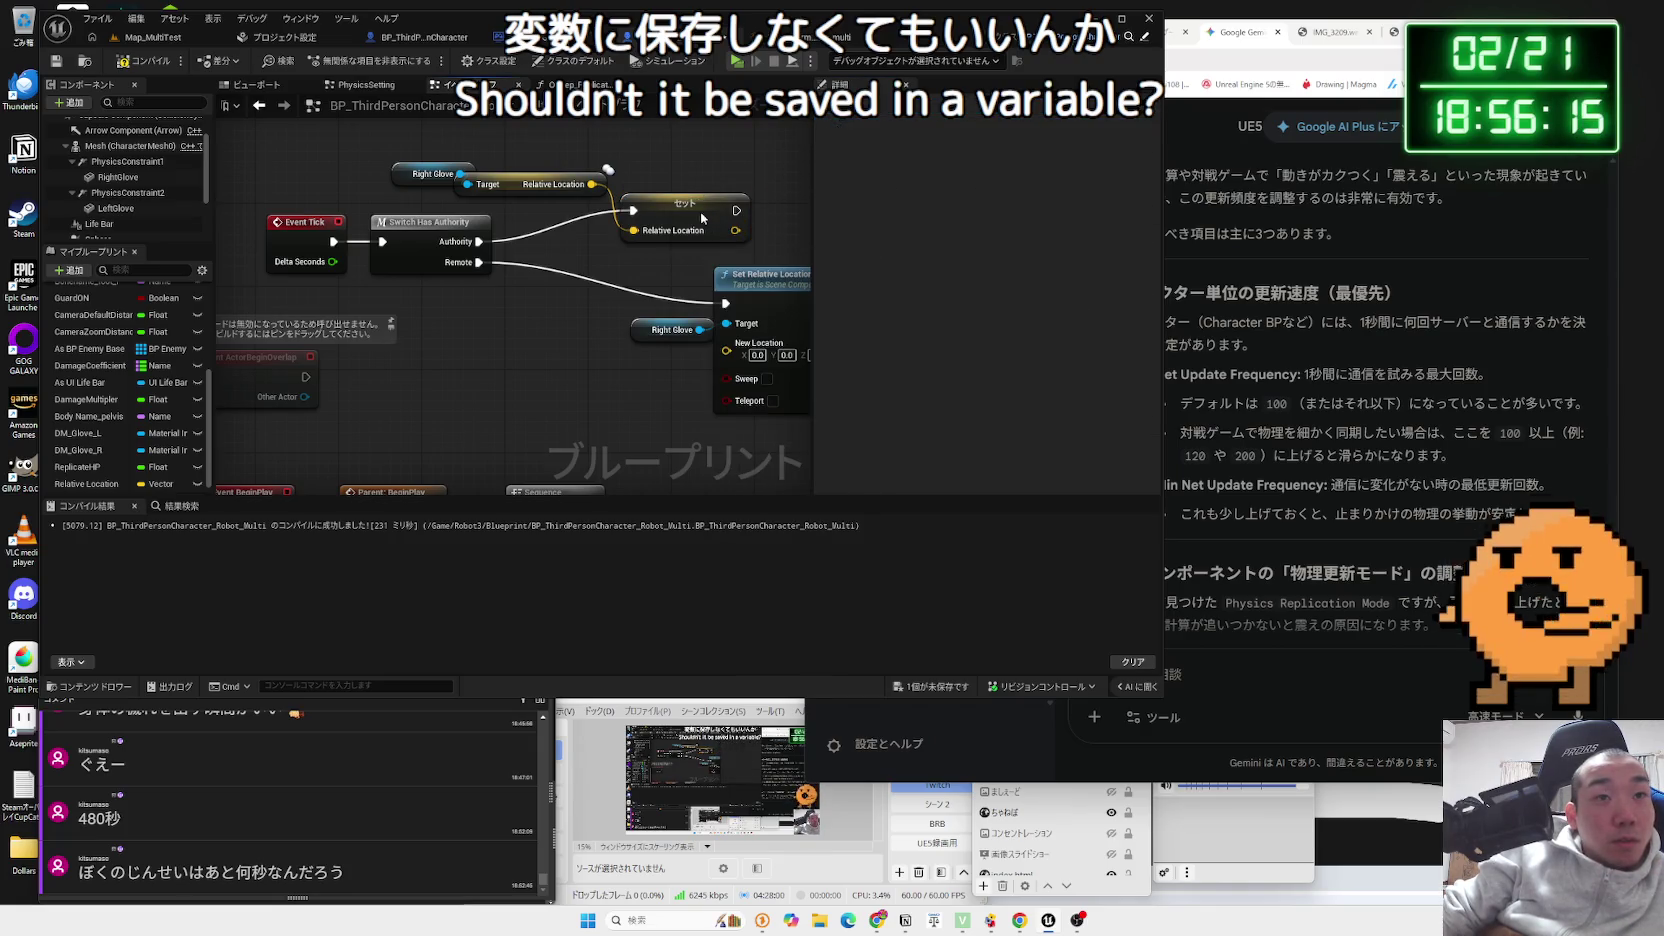
left_click(702, 217)
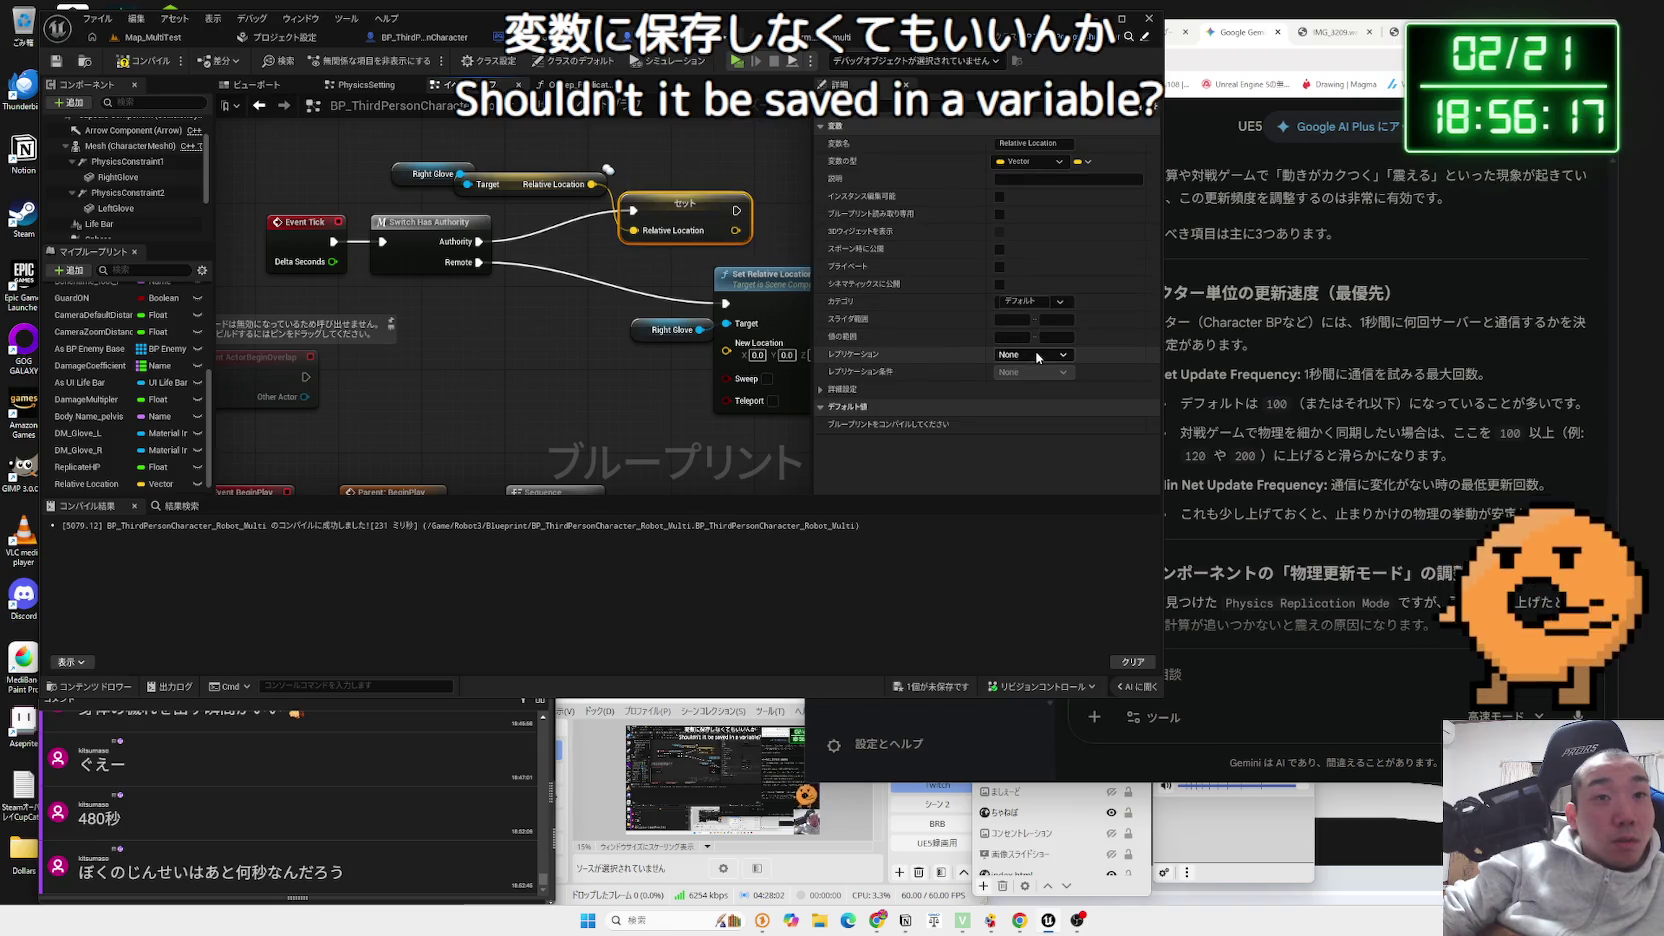
left_click(467, 347)
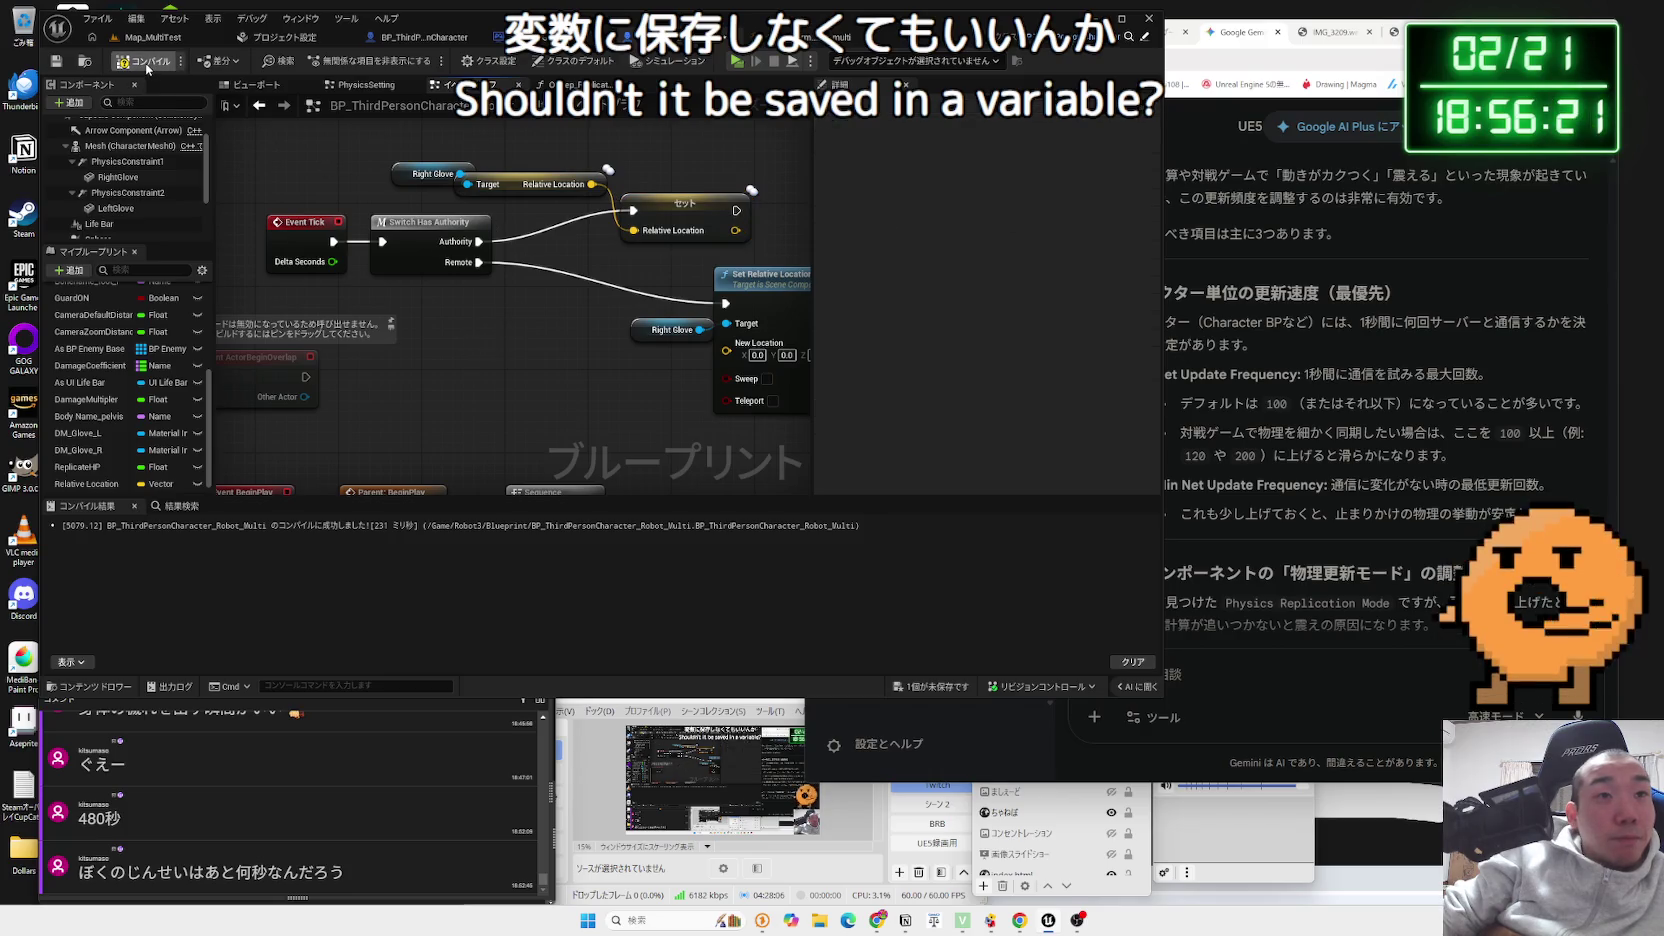
- Save the blueprint, wire a Relative Location getter into New Location, and return to Map_MultiTest
left_click(965, 687)
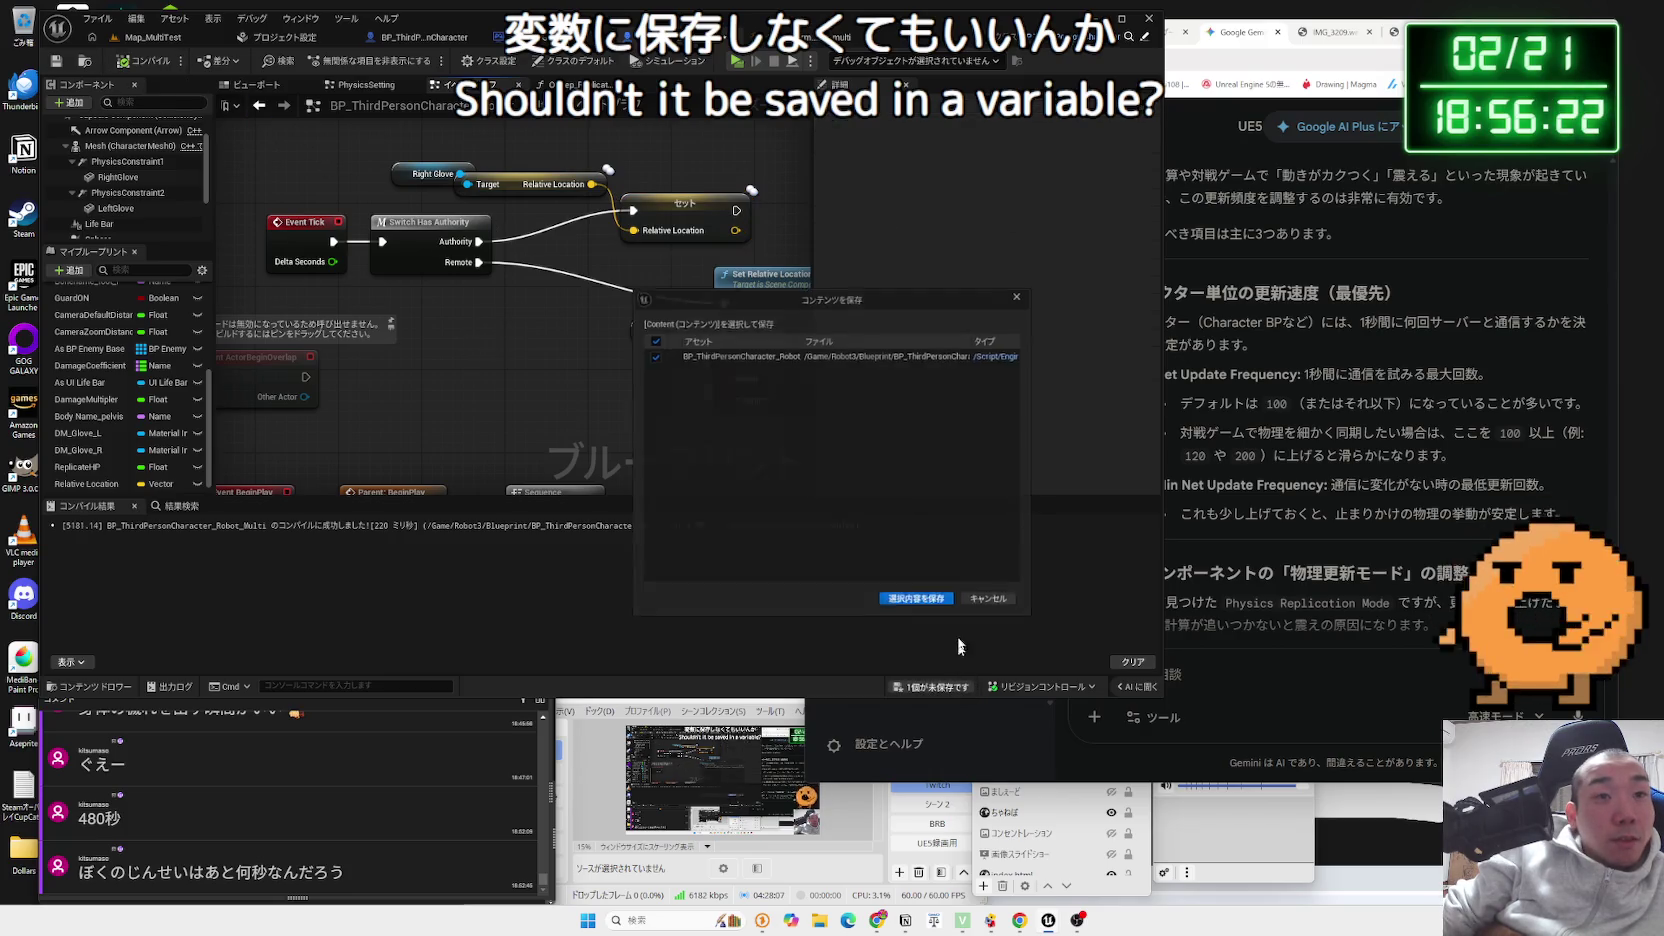
left_click(920, 606)
mouse_move(86, 483)
left_mouse_down()
mouse_move(593, 378)
mouse_move(689, 386)
mouse_move(727, 343)
left_mouse_up()
left_click(642, 403)
left_click(302, 168)
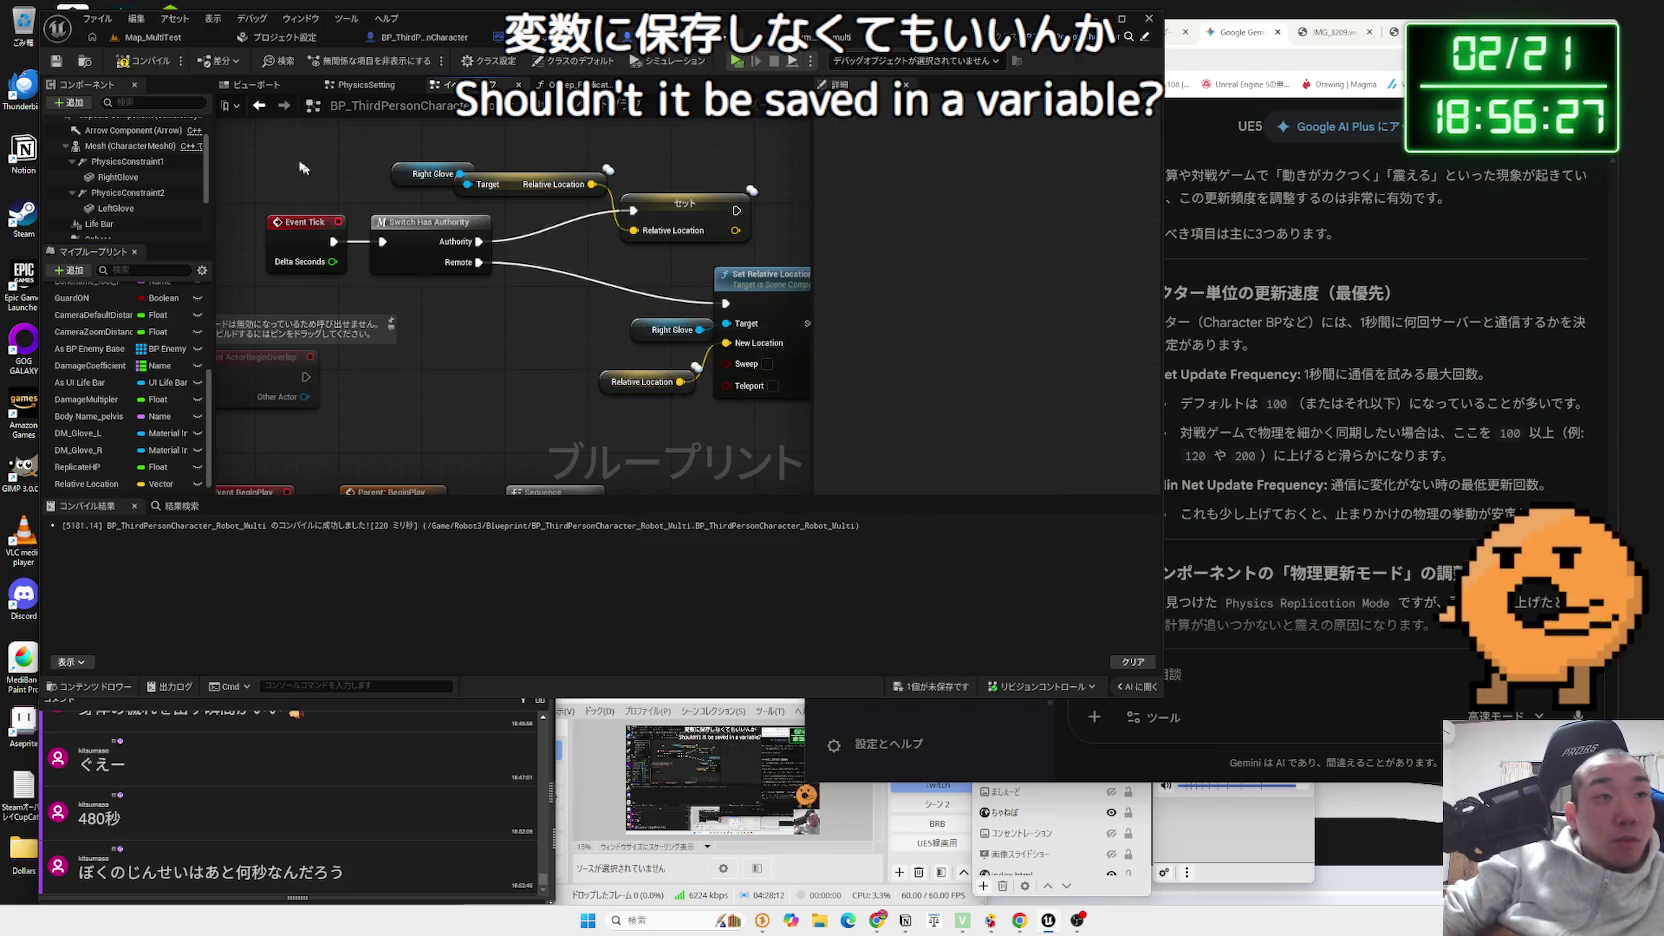
left_click(153, 37)
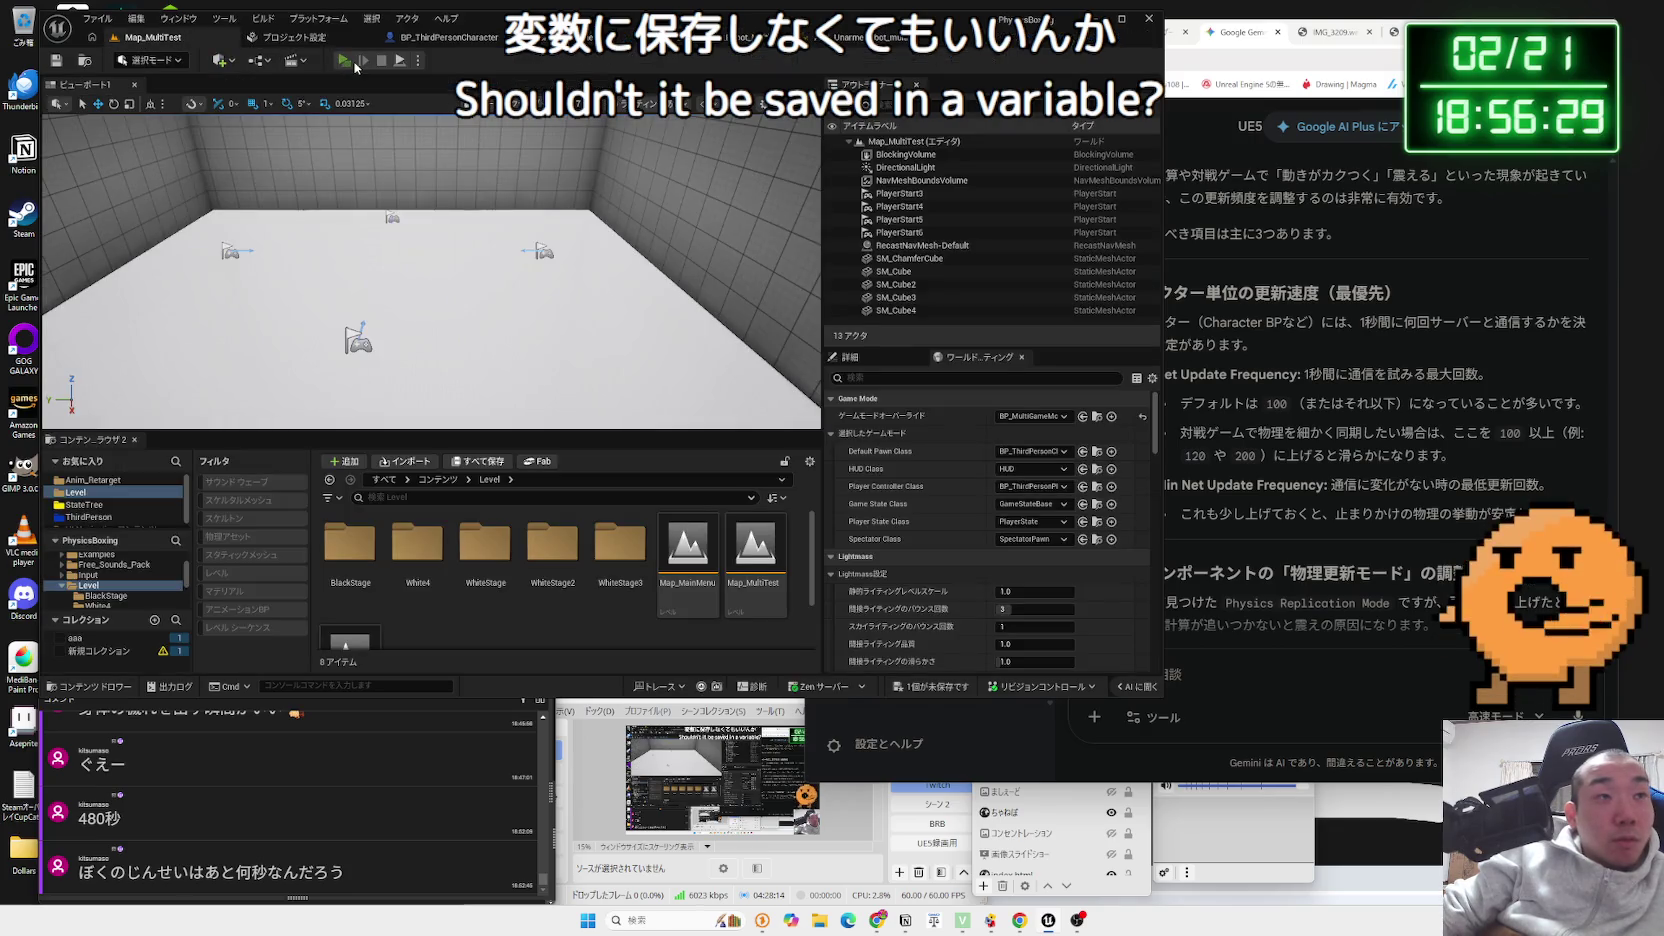
- Launch a server-and-two-client playtest and compare glove movement across the preview windows
left_click(345, 61)
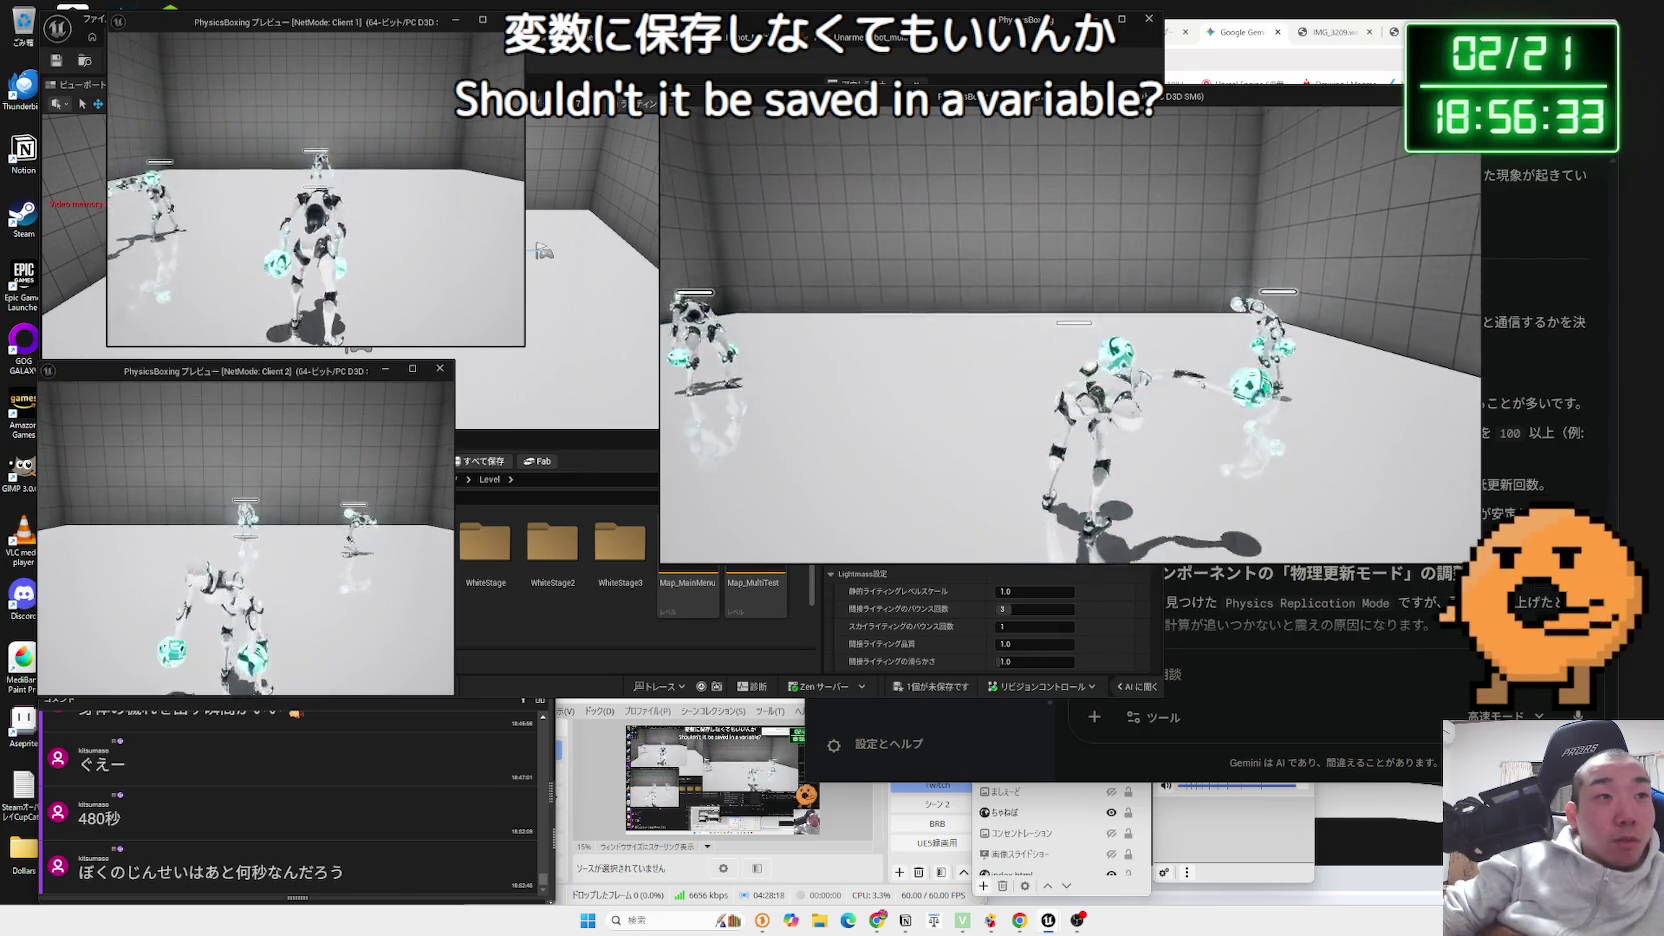
key("alt+Tab")
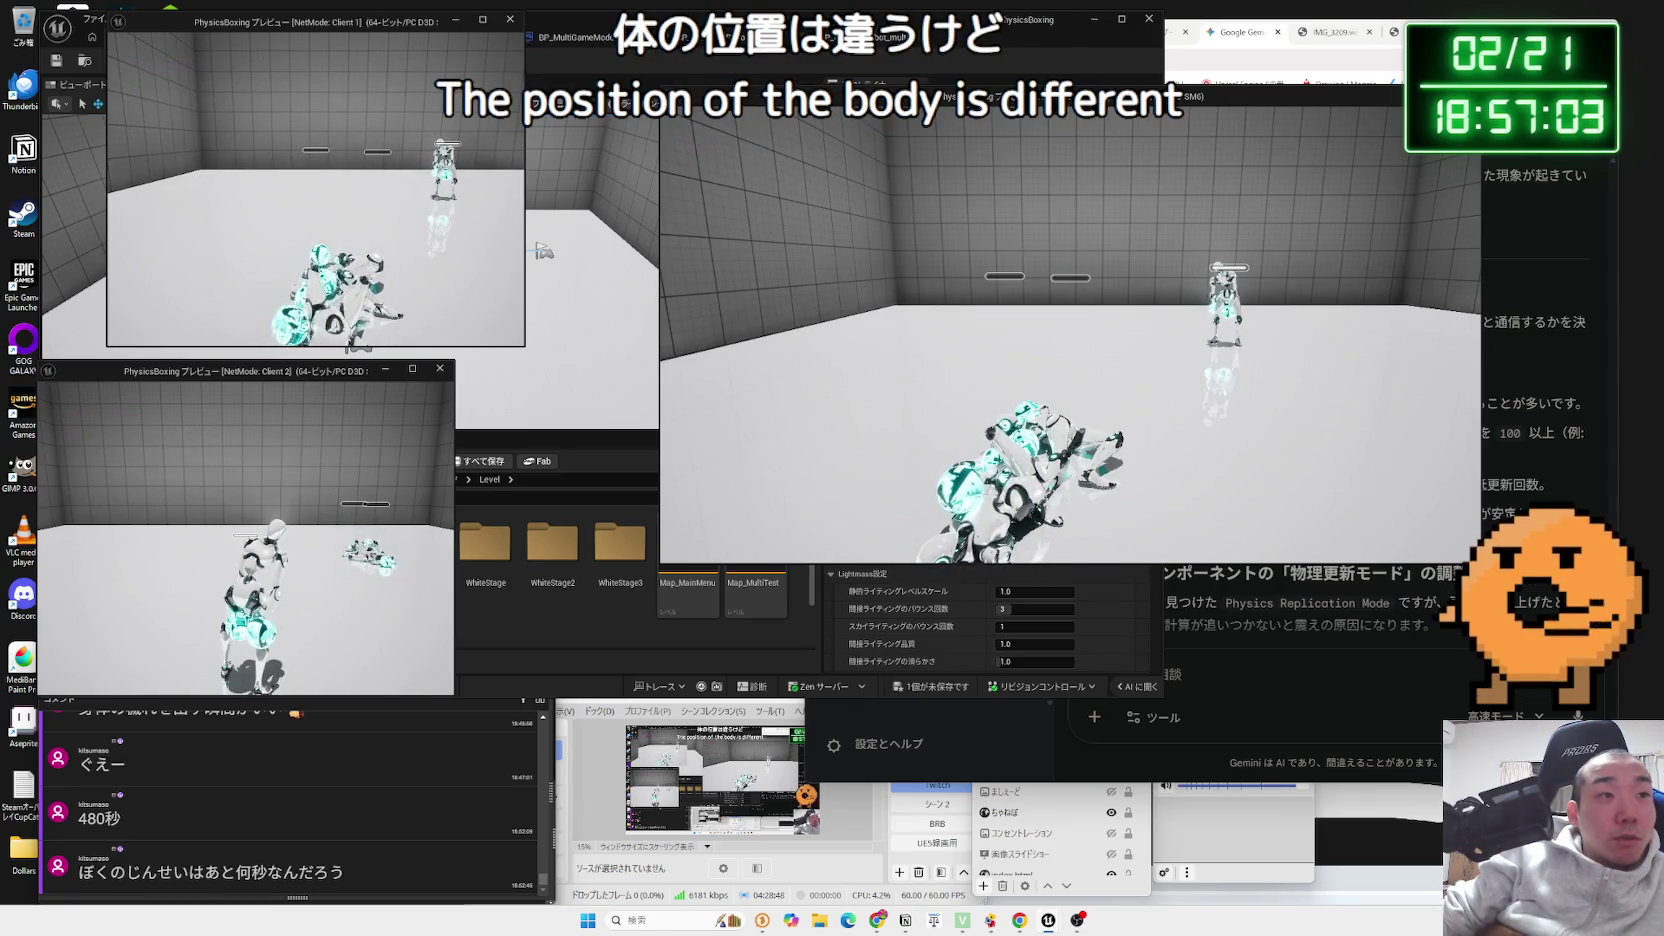
- Stop the playtest and delete the Relative Location variable with its setter and getter nodes
key("Escape")
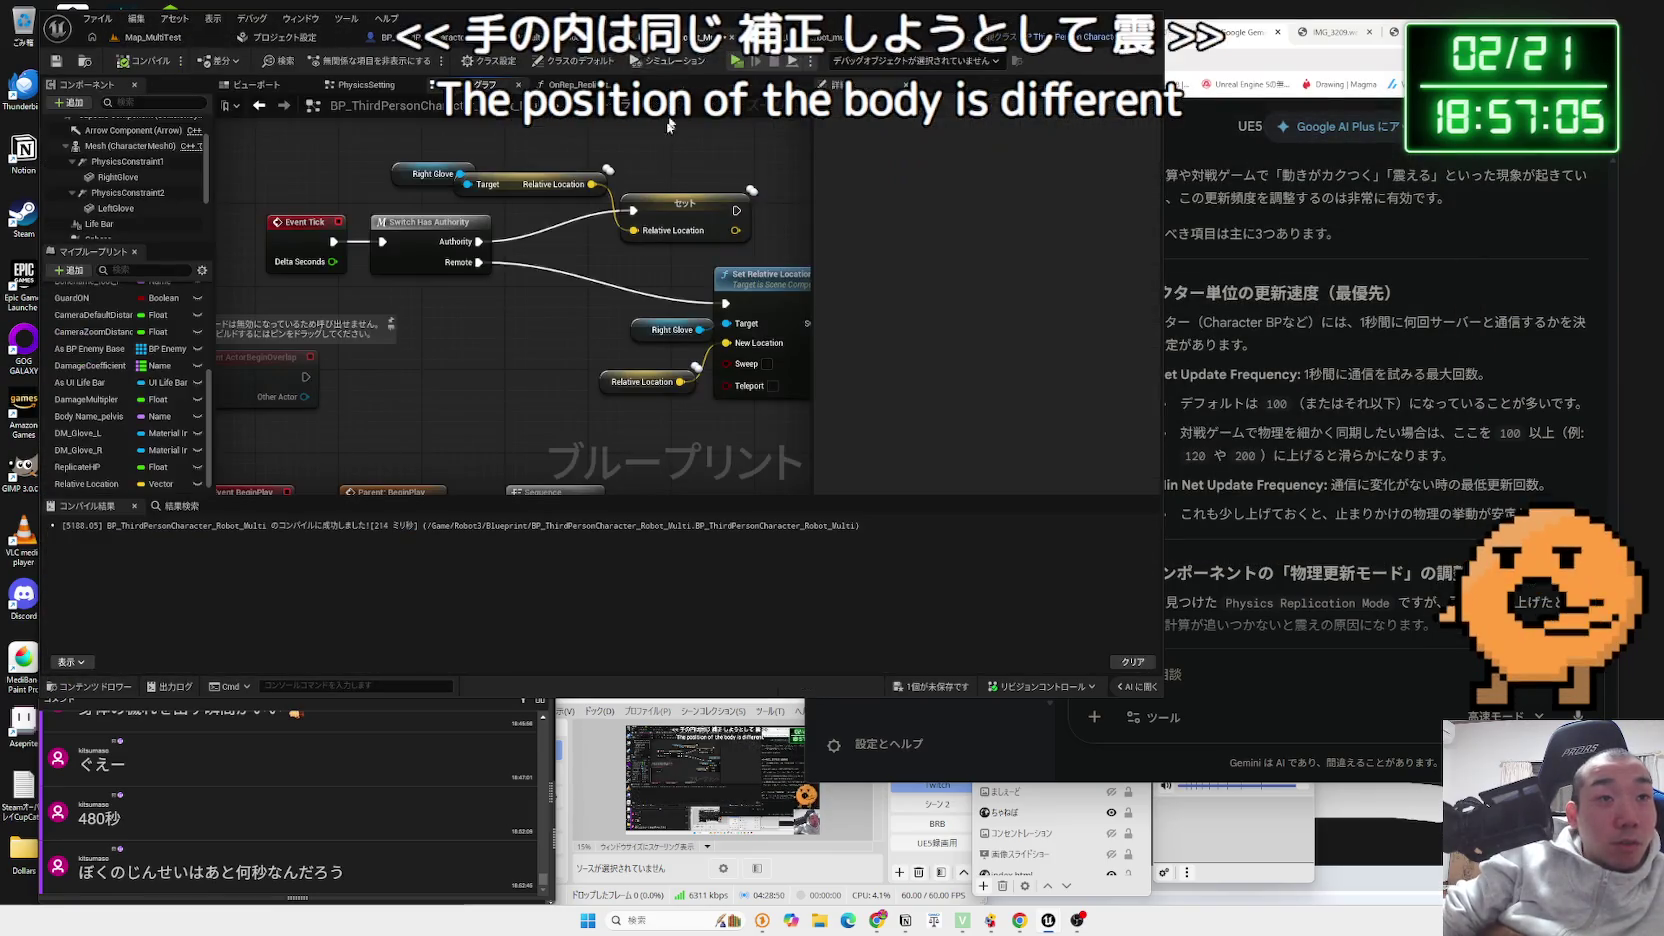
key("Delete")
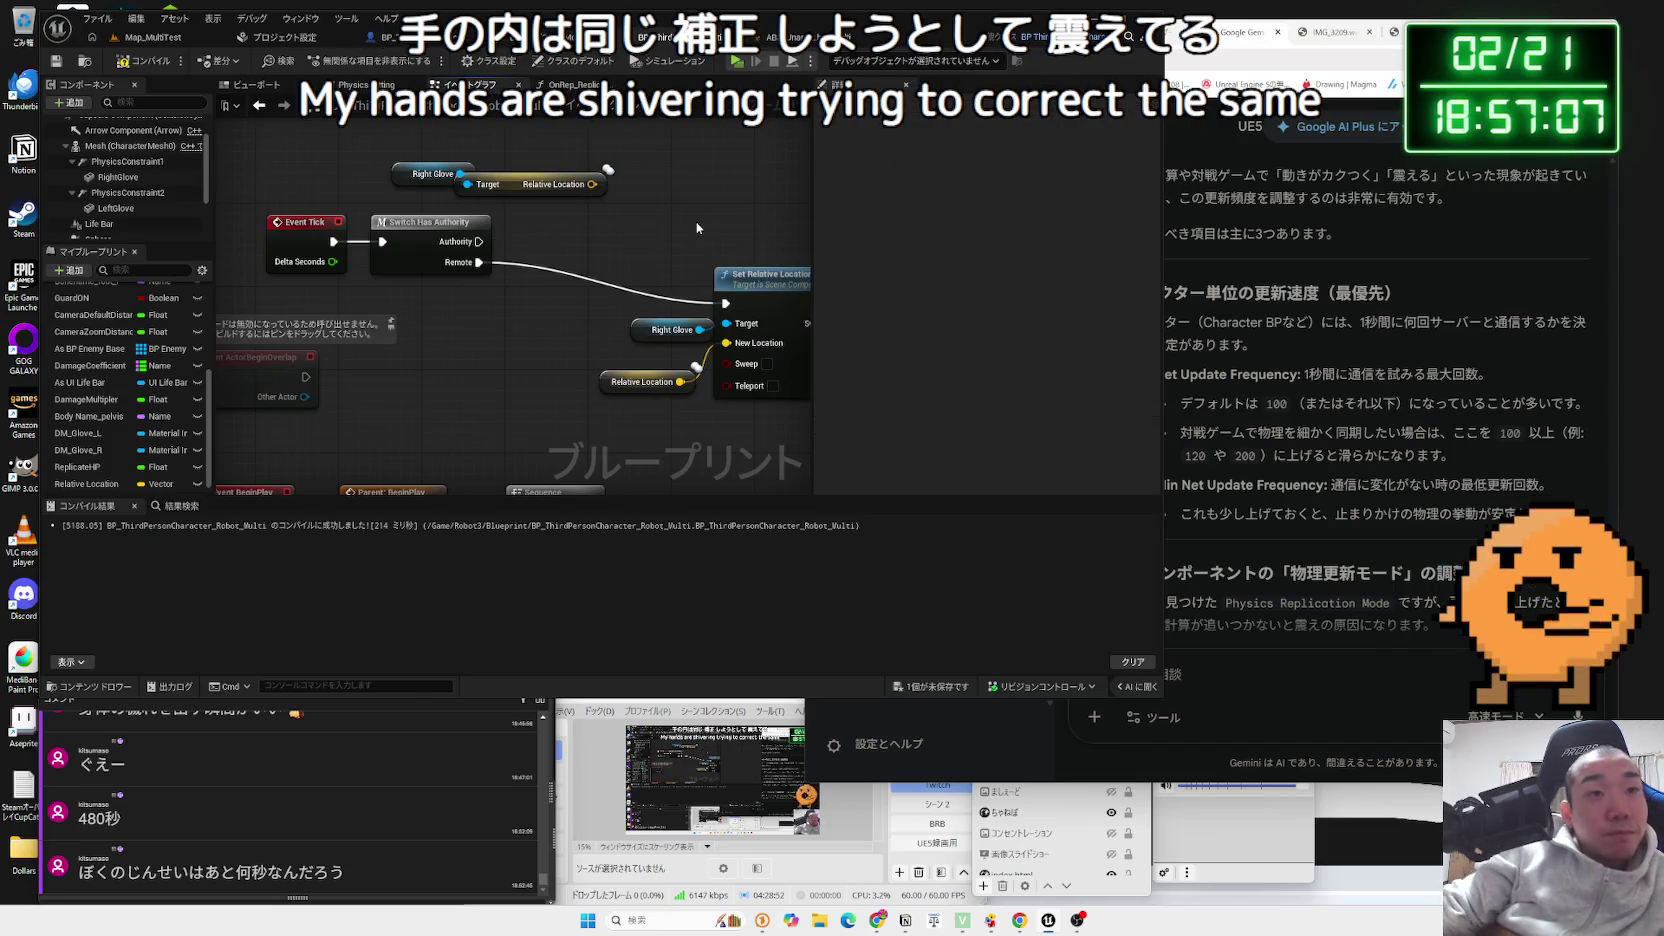
key("Delete")
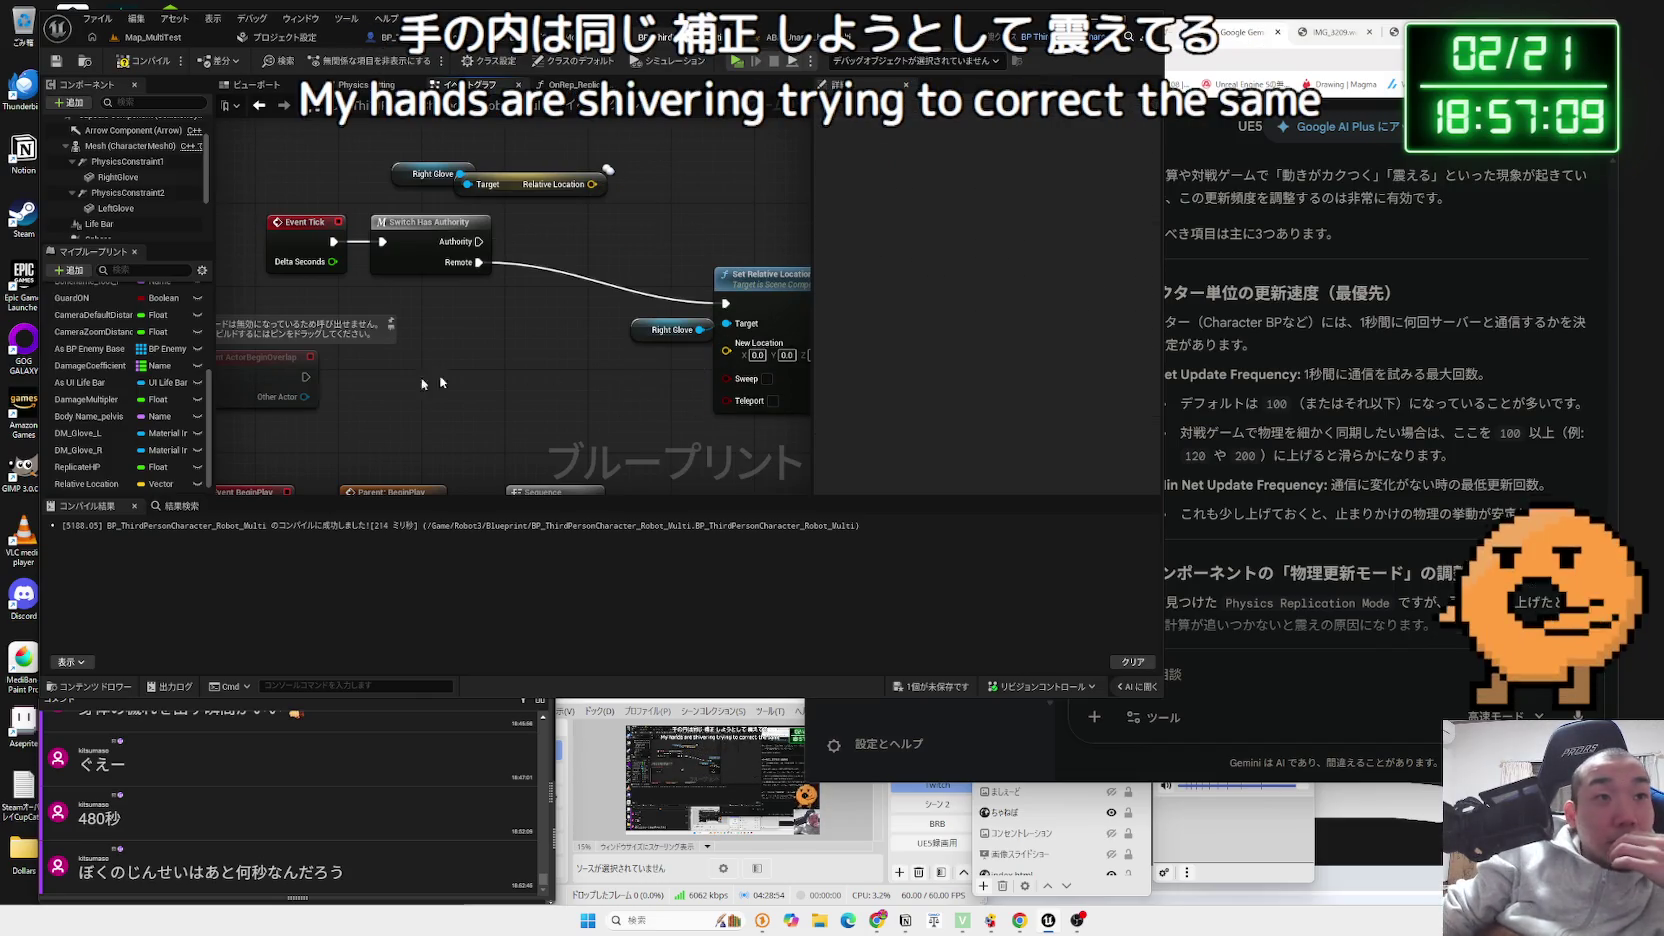
left_click(103, 484)
key("Delete")
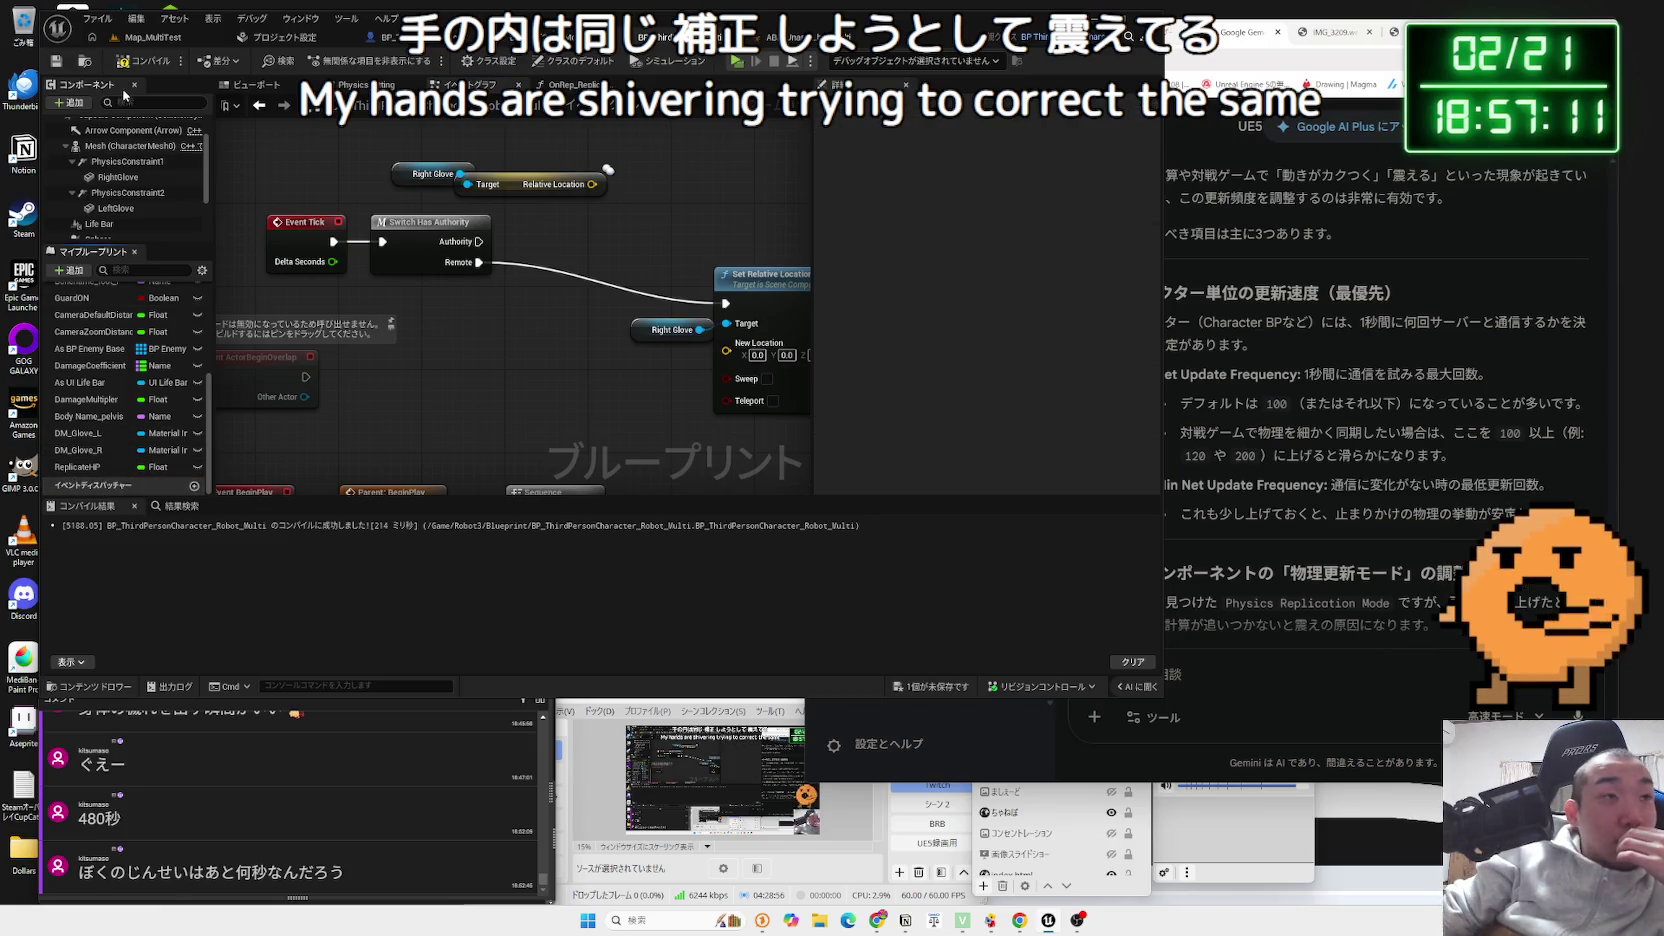
mouse_move(398, 203)
left_mouse_down()
mouse_move(523, 312)
mouse_move(494, 290)
left_mouse_up()
- Feed Relative Location into Set Relative Location's New Location, restore the storing node, and enable Teleport
left_click(681, 436)
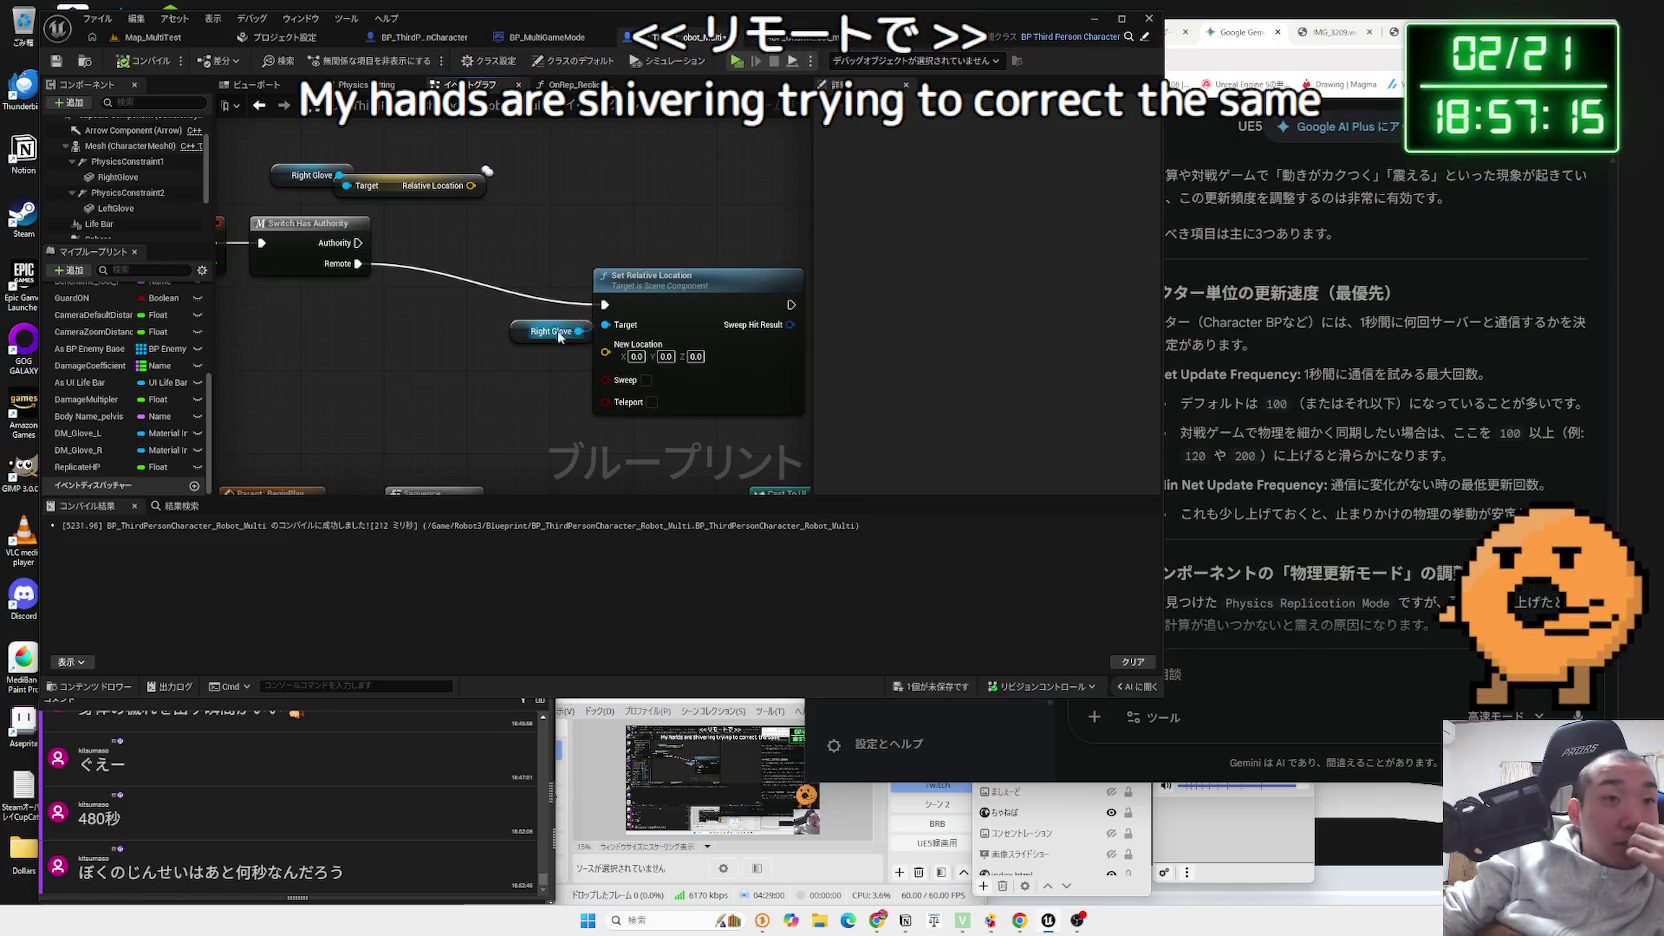
left_click(637, 278)
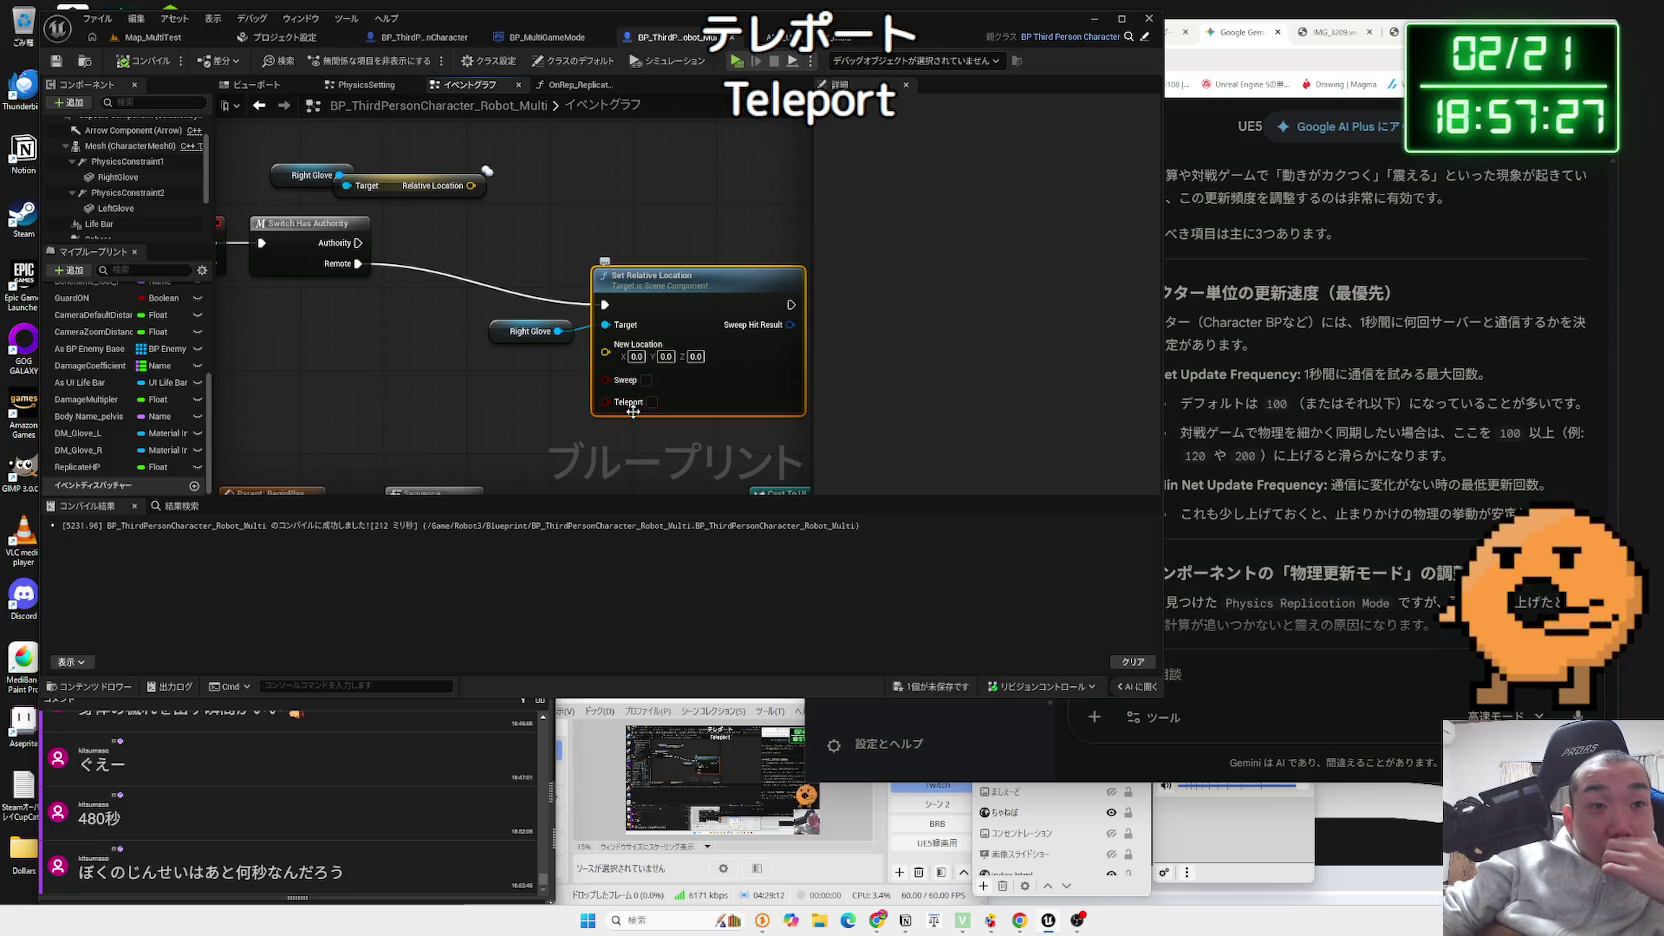
mouse_move(633, 409)
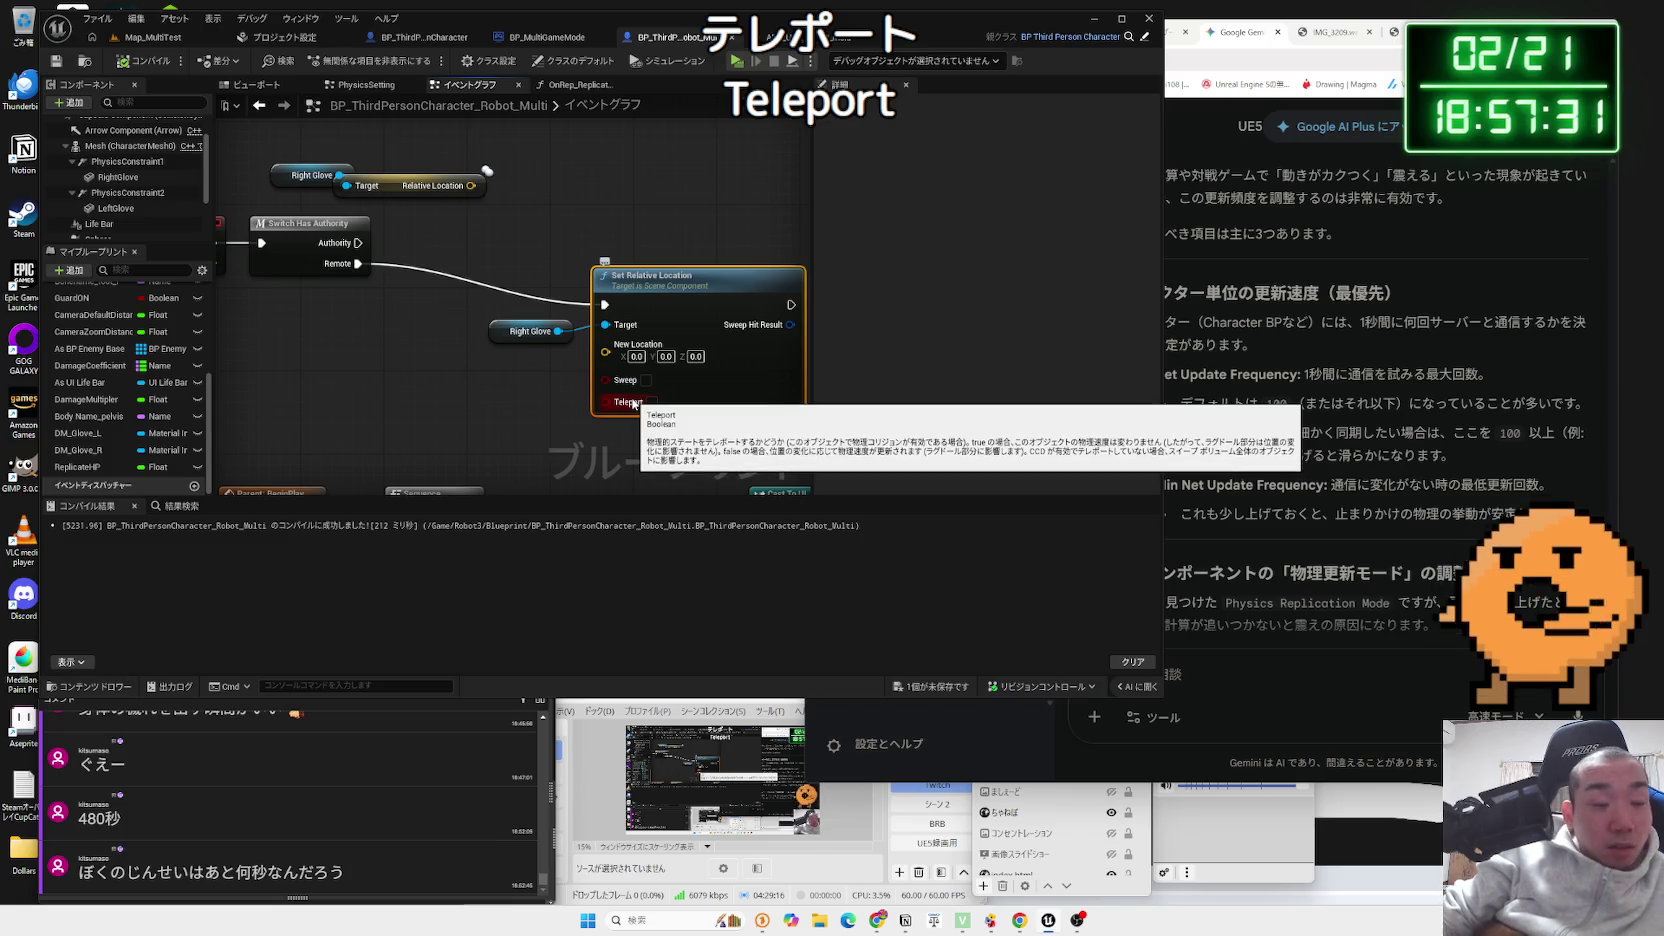
left_click(697, 414)
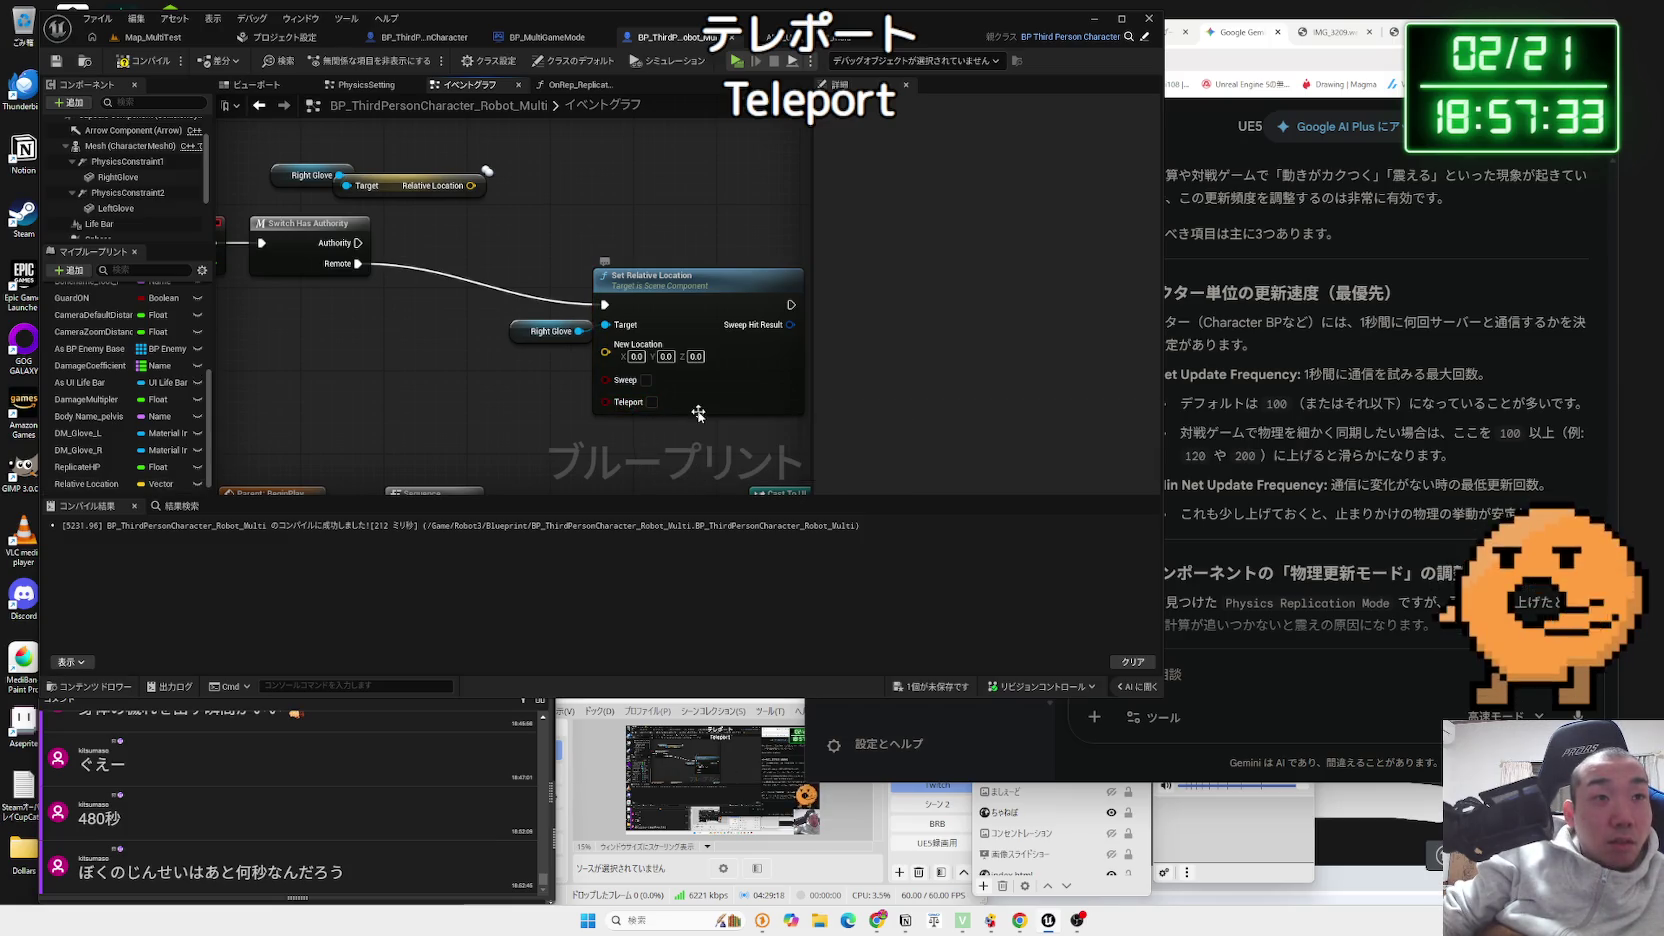
key("ctrl+z")
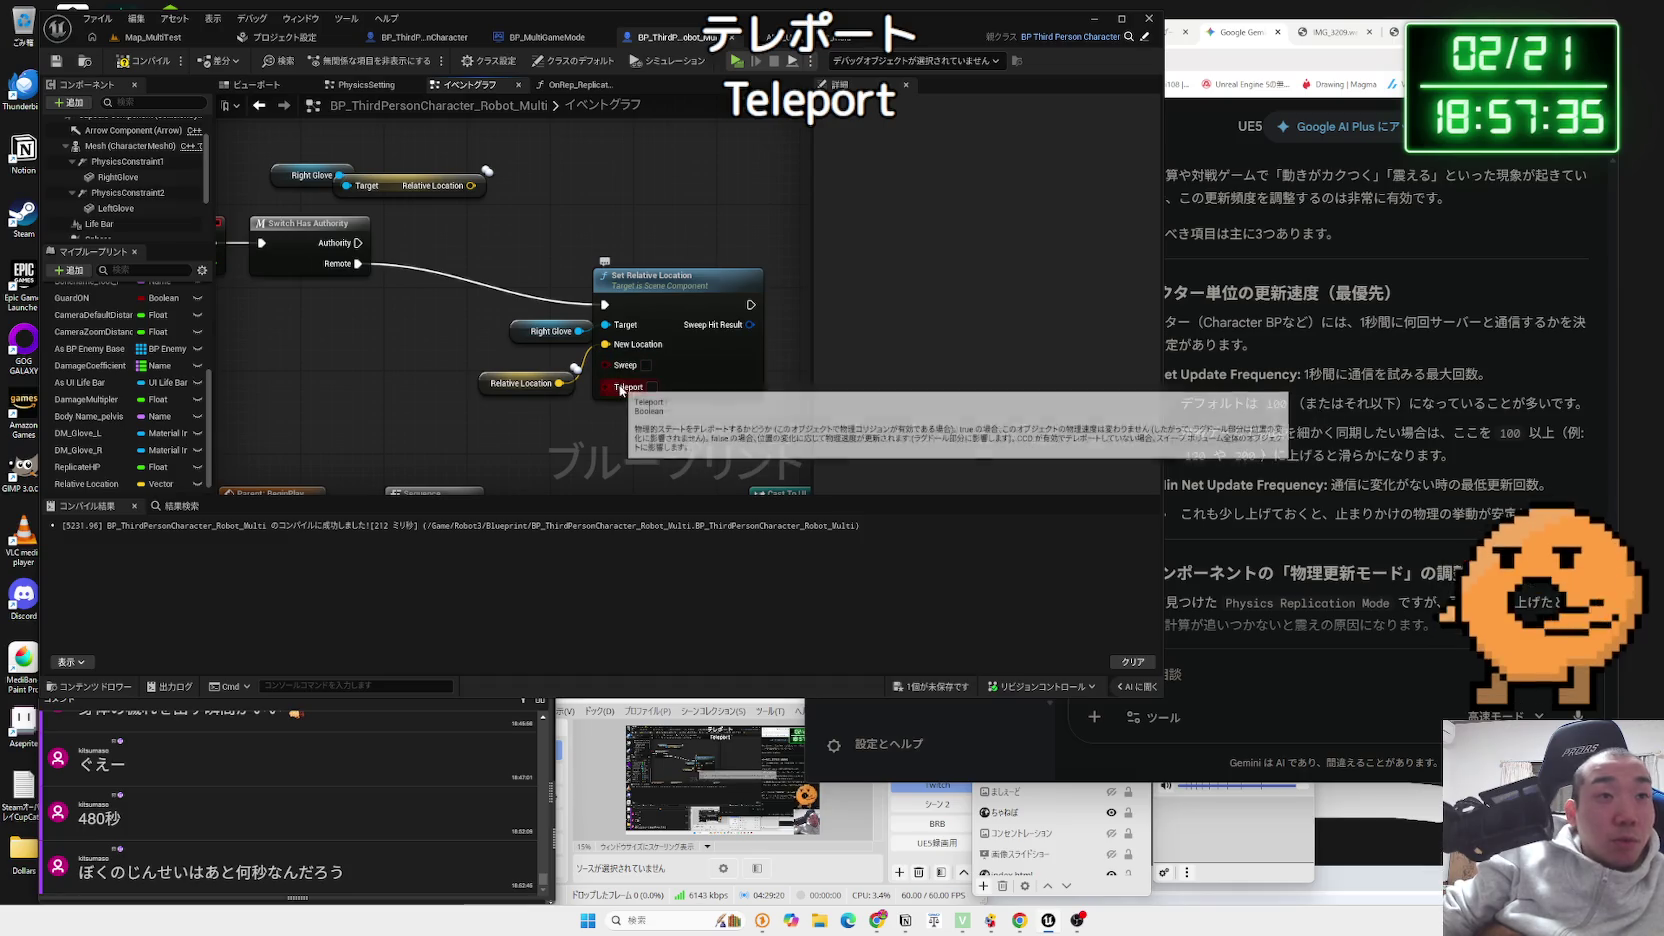
key("ctrl+z")
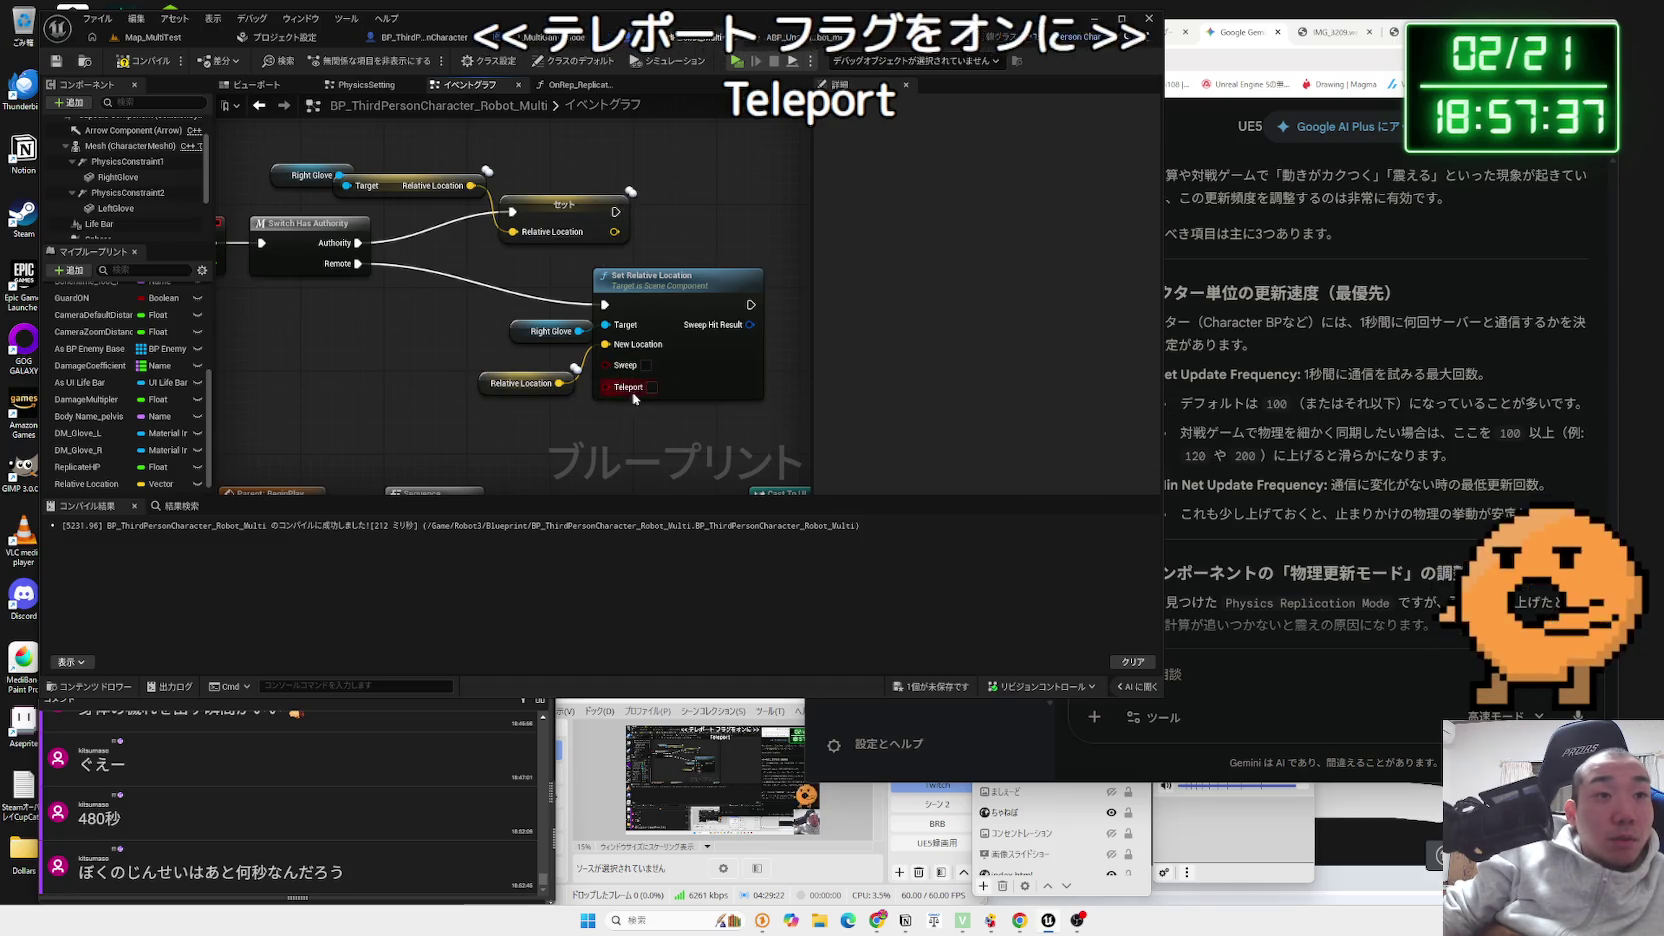
left_click(134, 44)
- Run a server-and-two-client playtest of the teleporting glove, then stop it
left_click(344, 62)
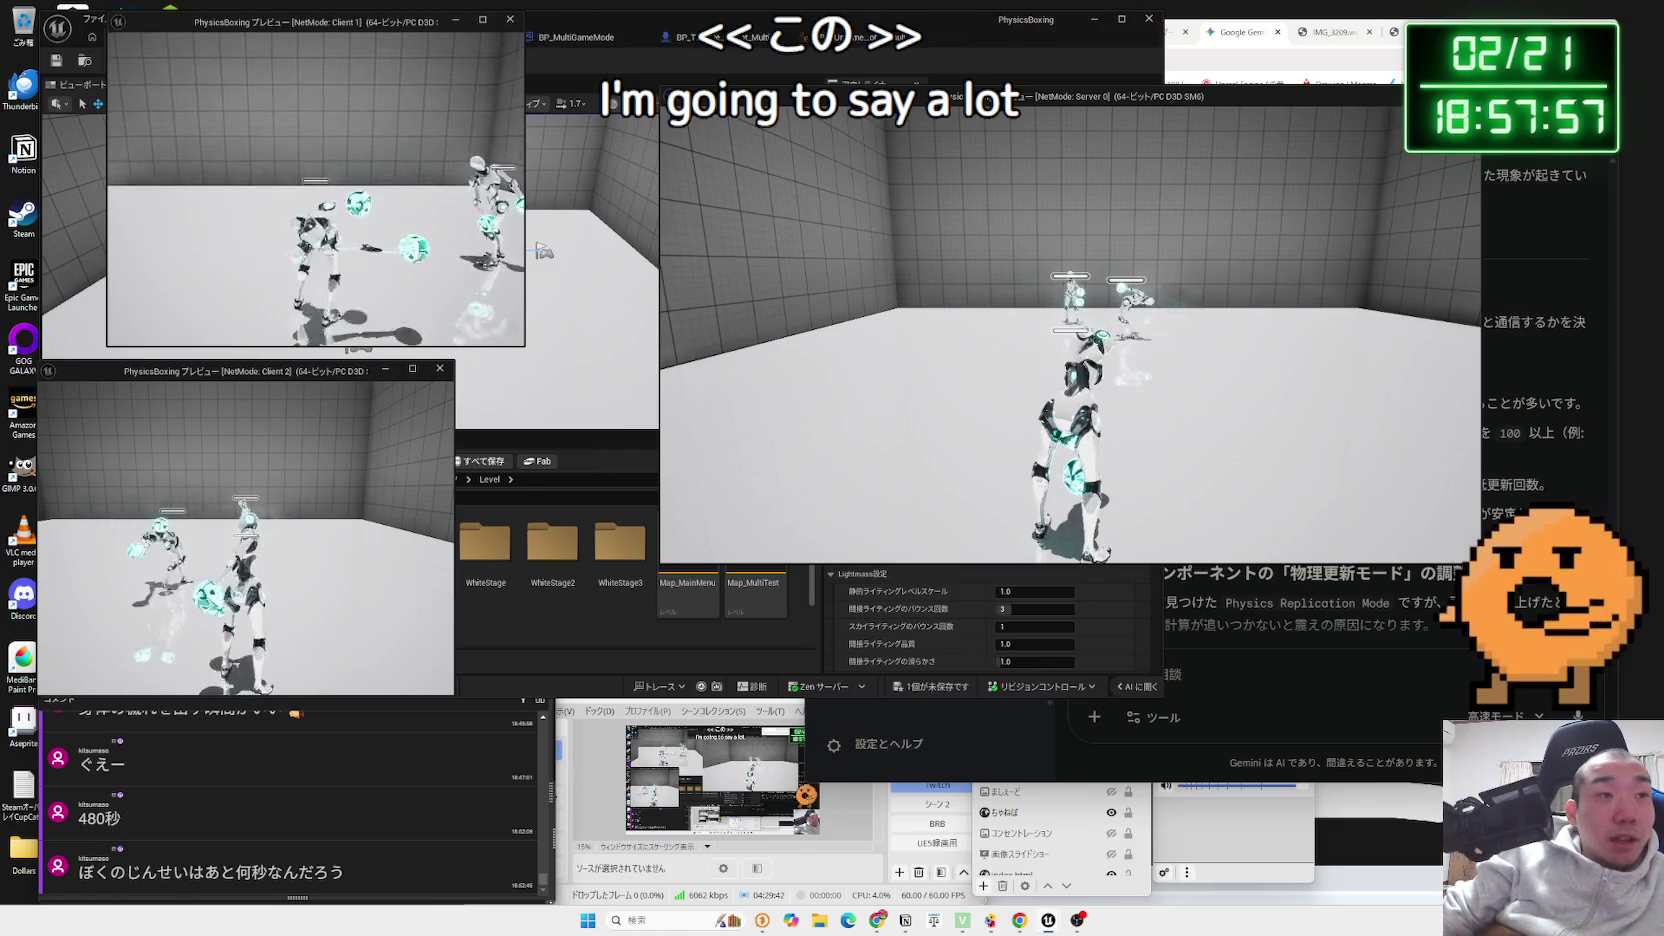
key("Escape")
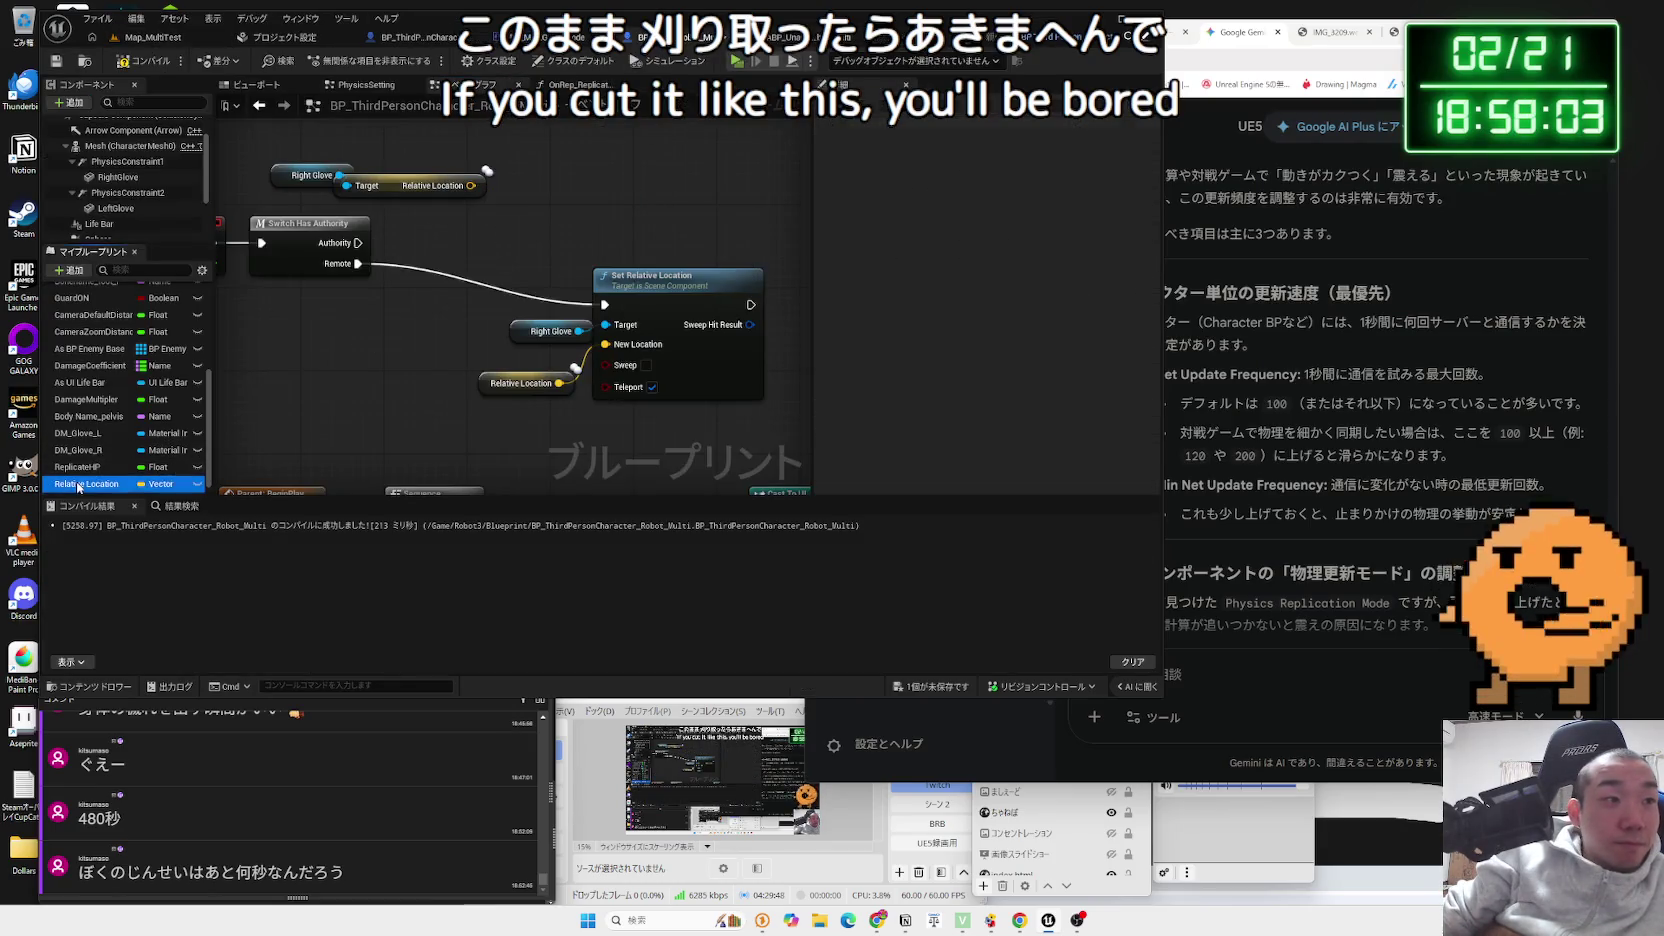
- Delete the Relative Location variable and getter, and wire Right Glove's relative location into New Location
key("Delete")
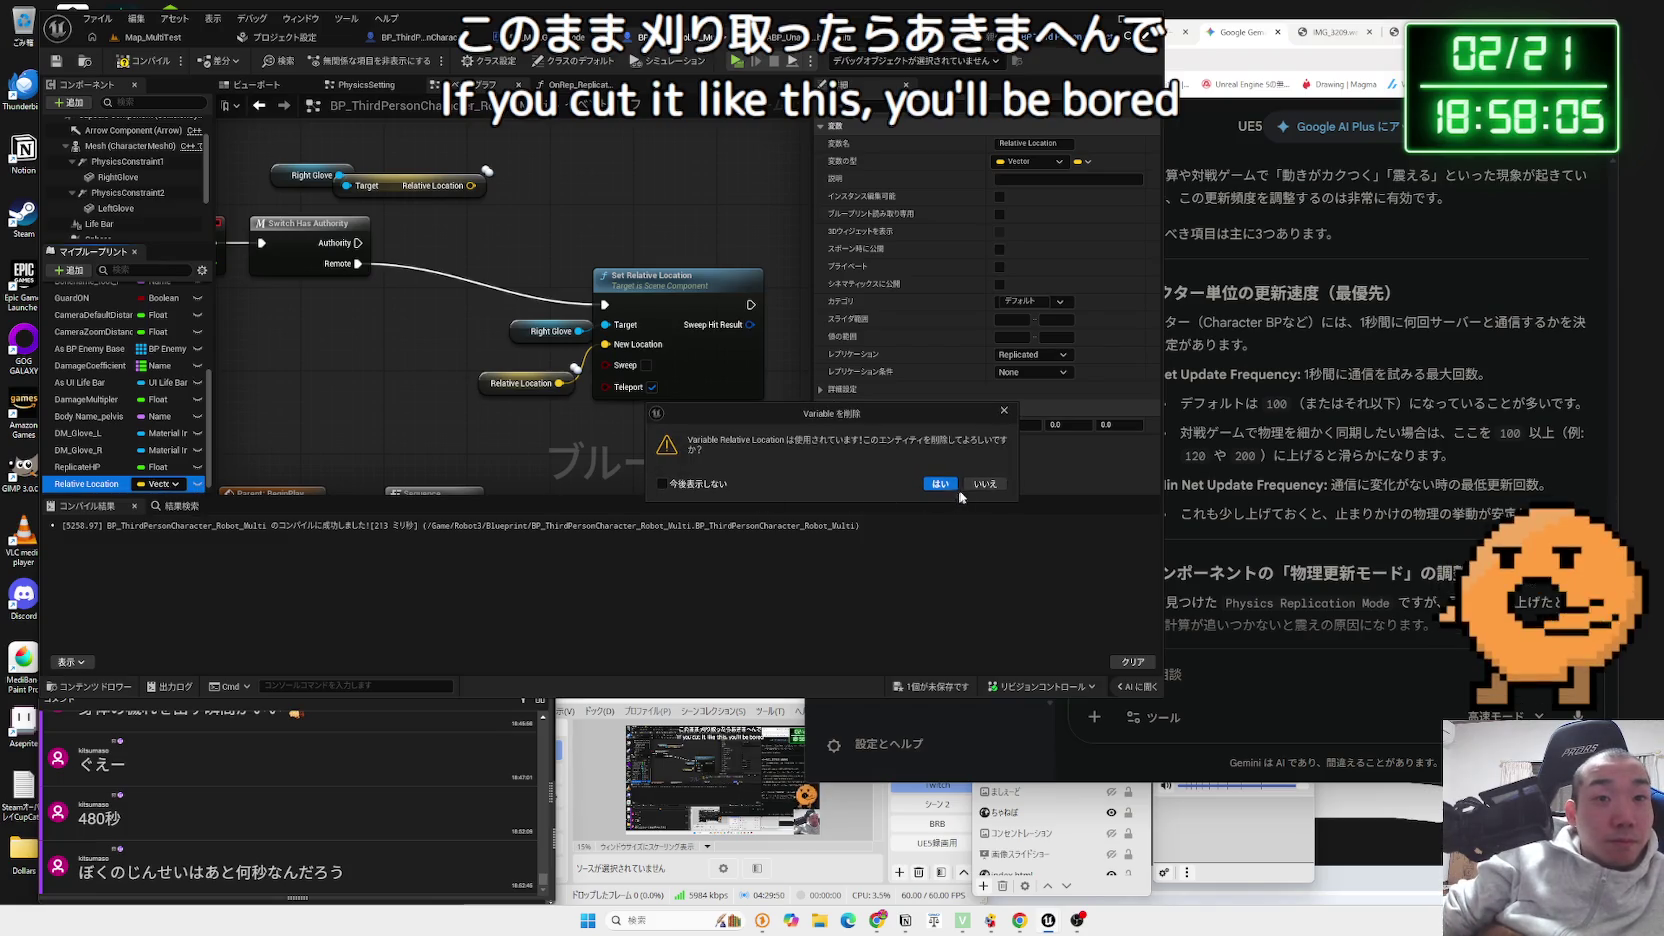
left_click(984, 485)
left_click(504, 387)
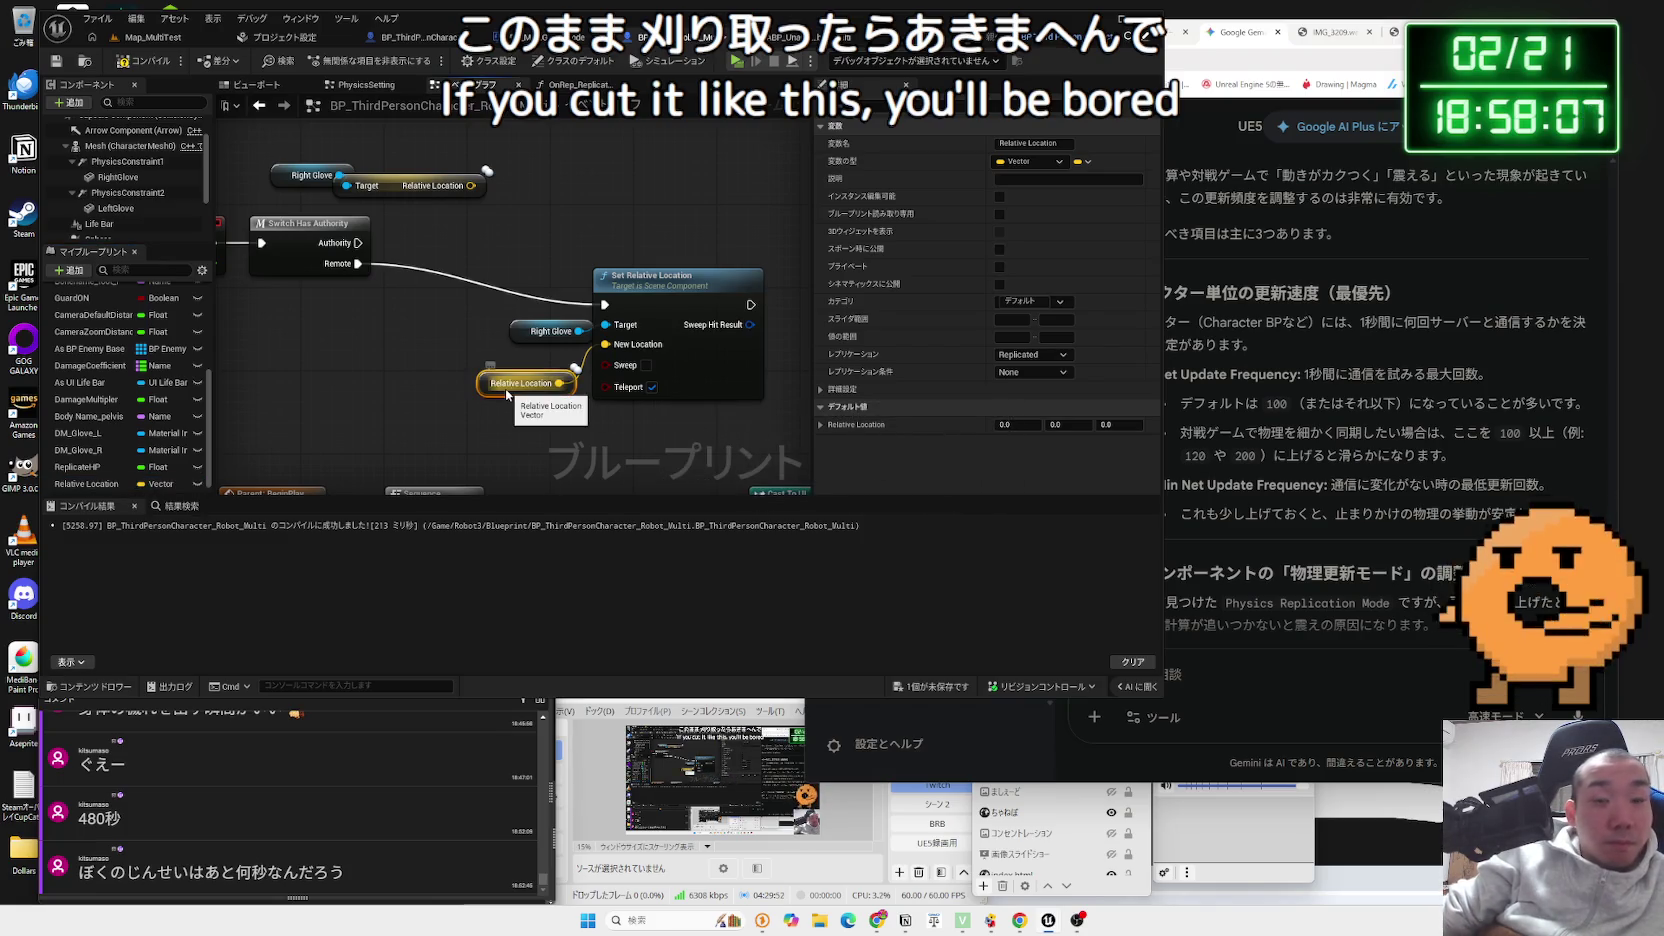
key("Delete")
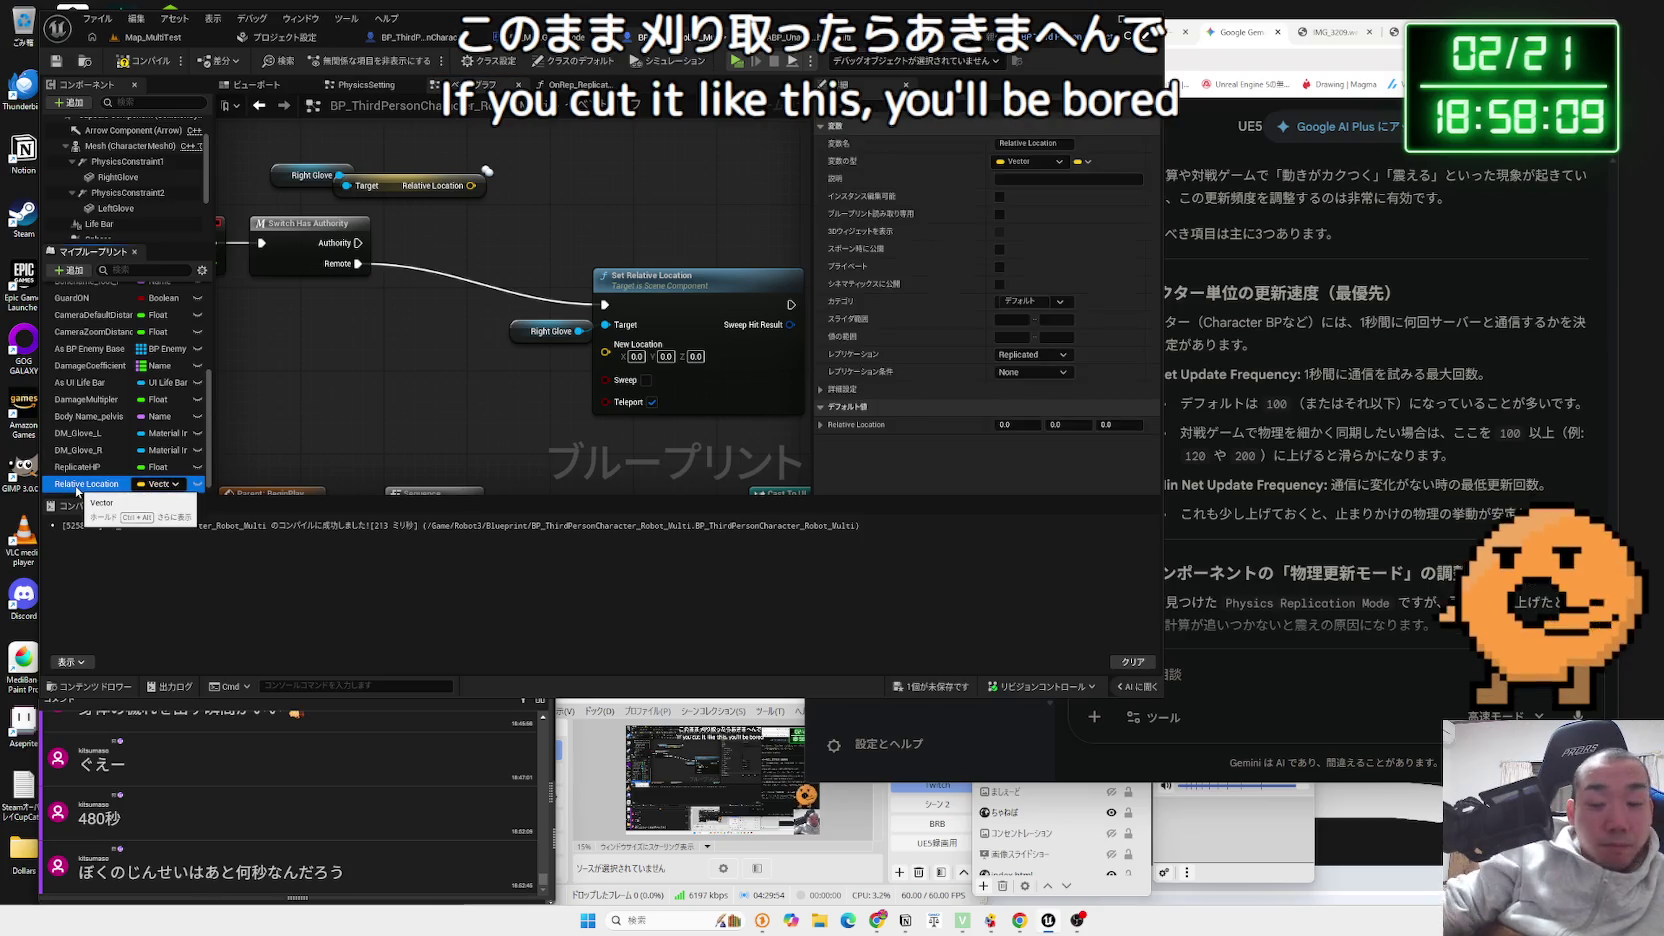
key("Delete")
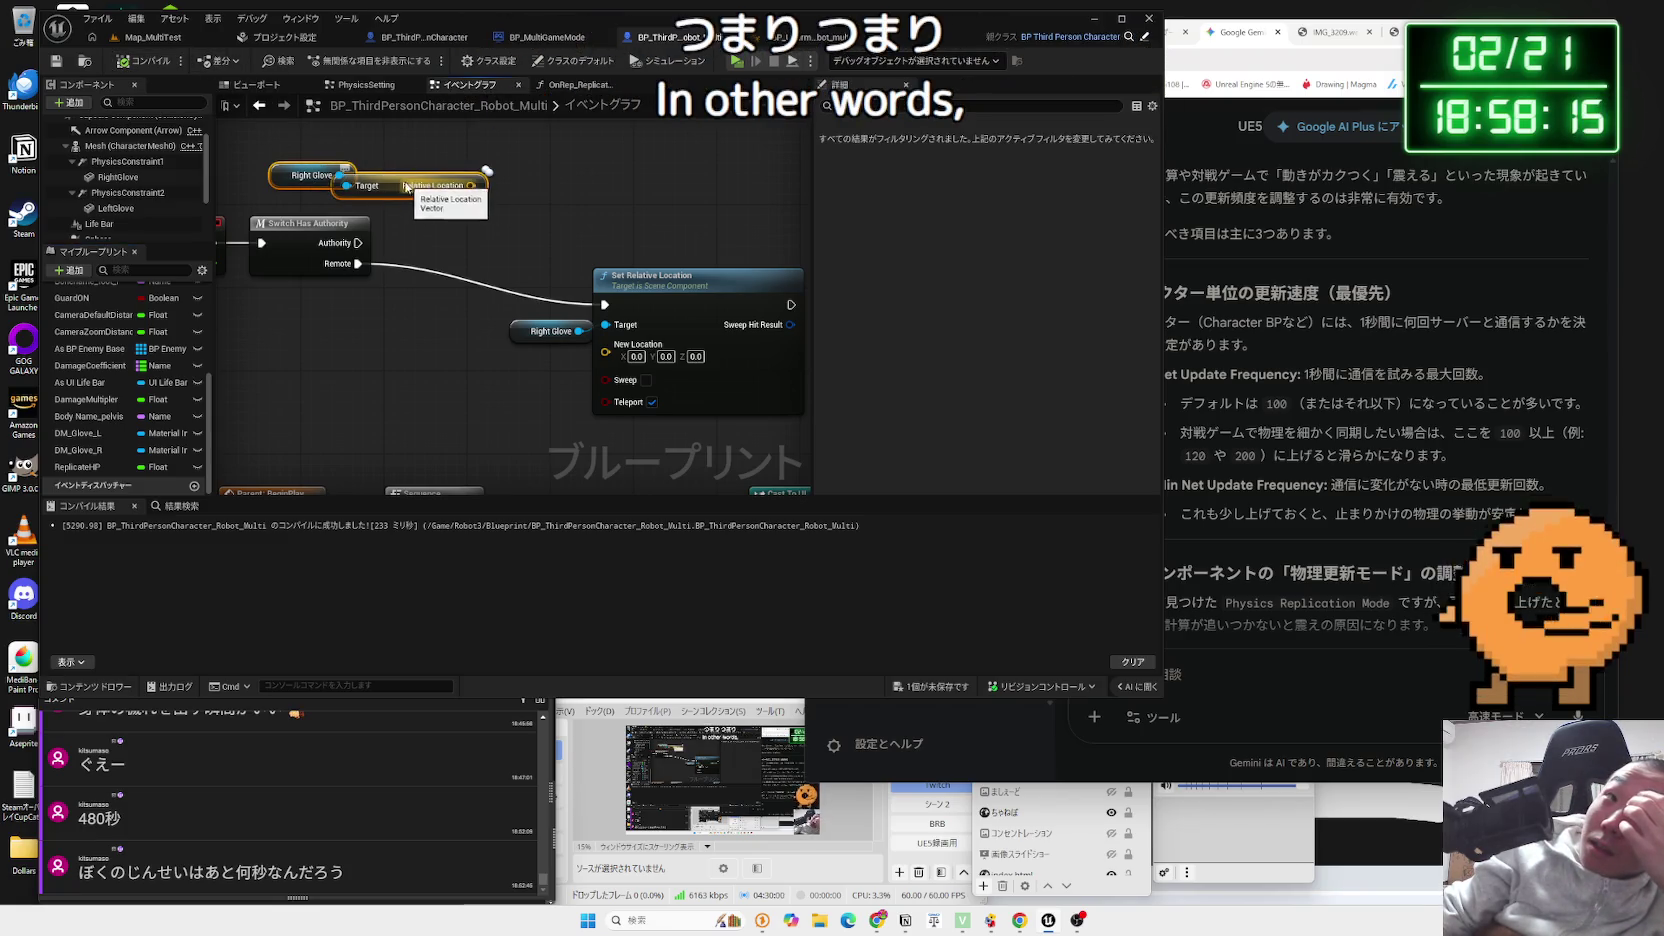
mouse_move(398, 177)
left_mouse_down()
mouse_move(398, 272)
mouse_move(452, 388)
left_mouse_up()
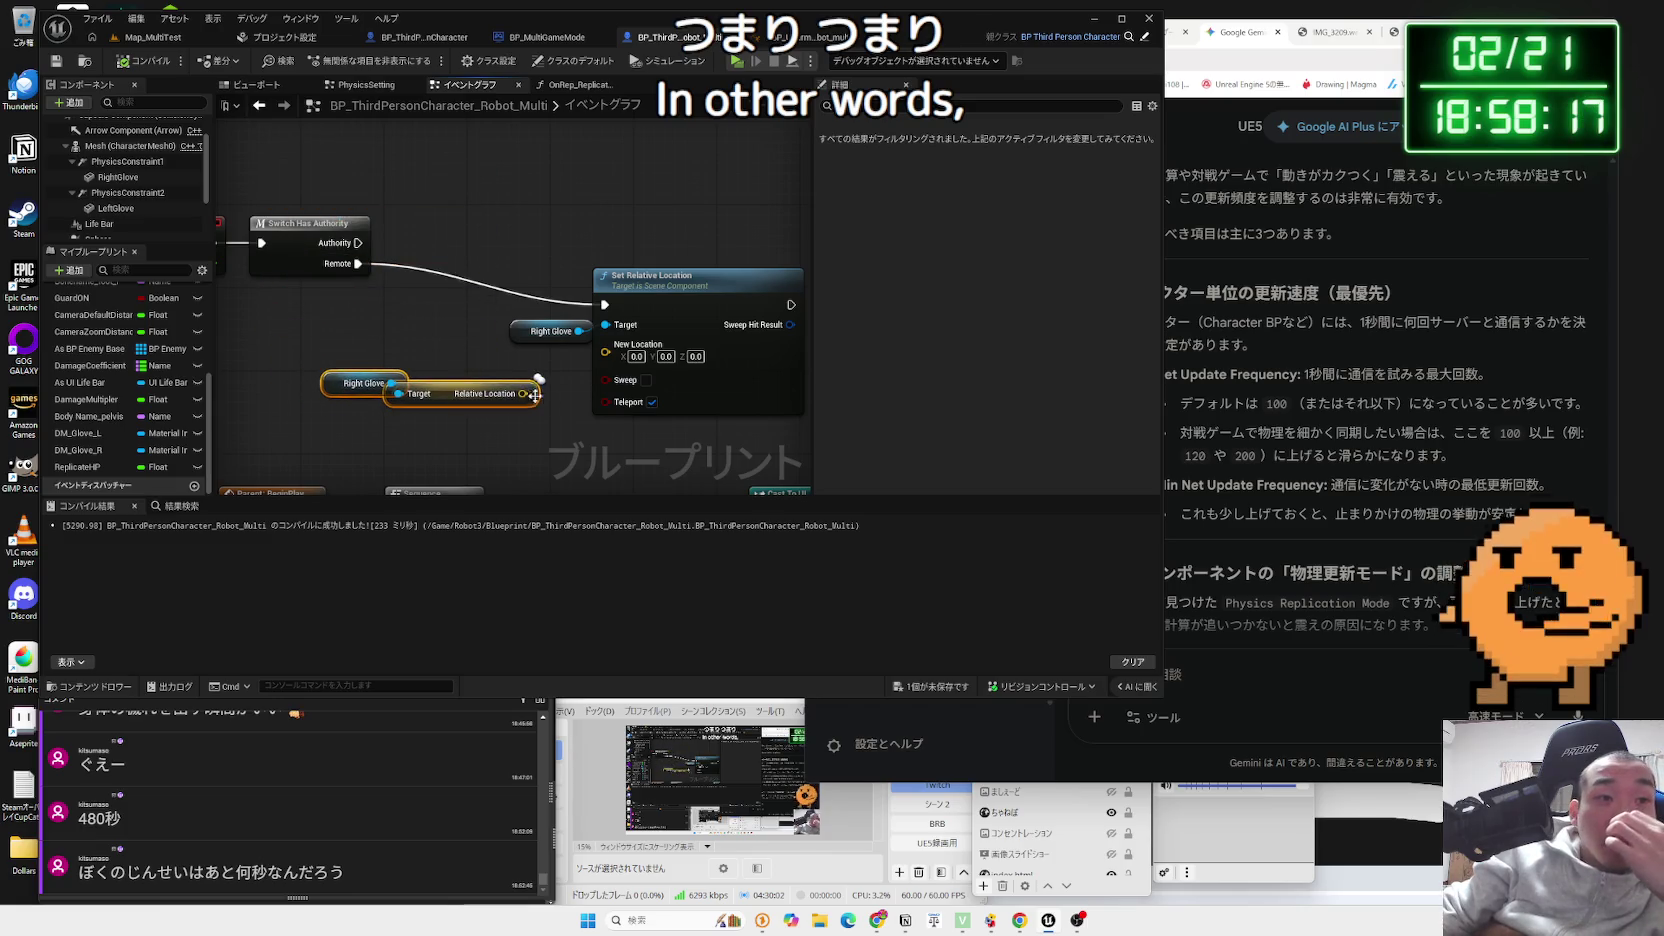
left_click_drag(603, 372, 606, 352)
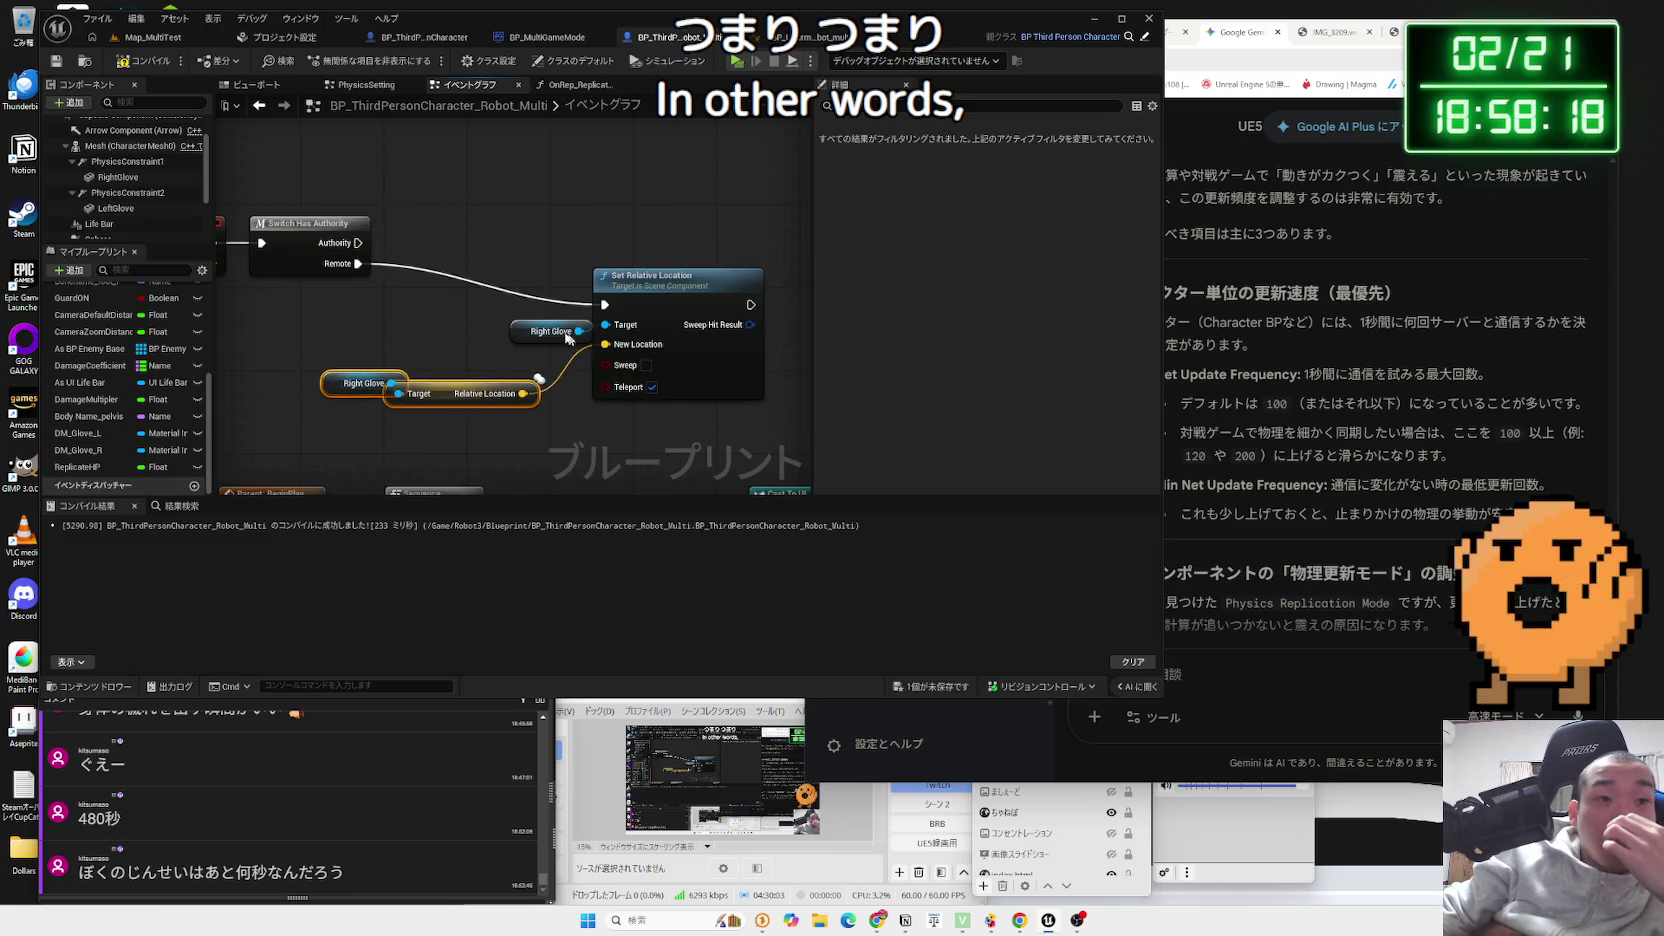
left_click(135, 40)
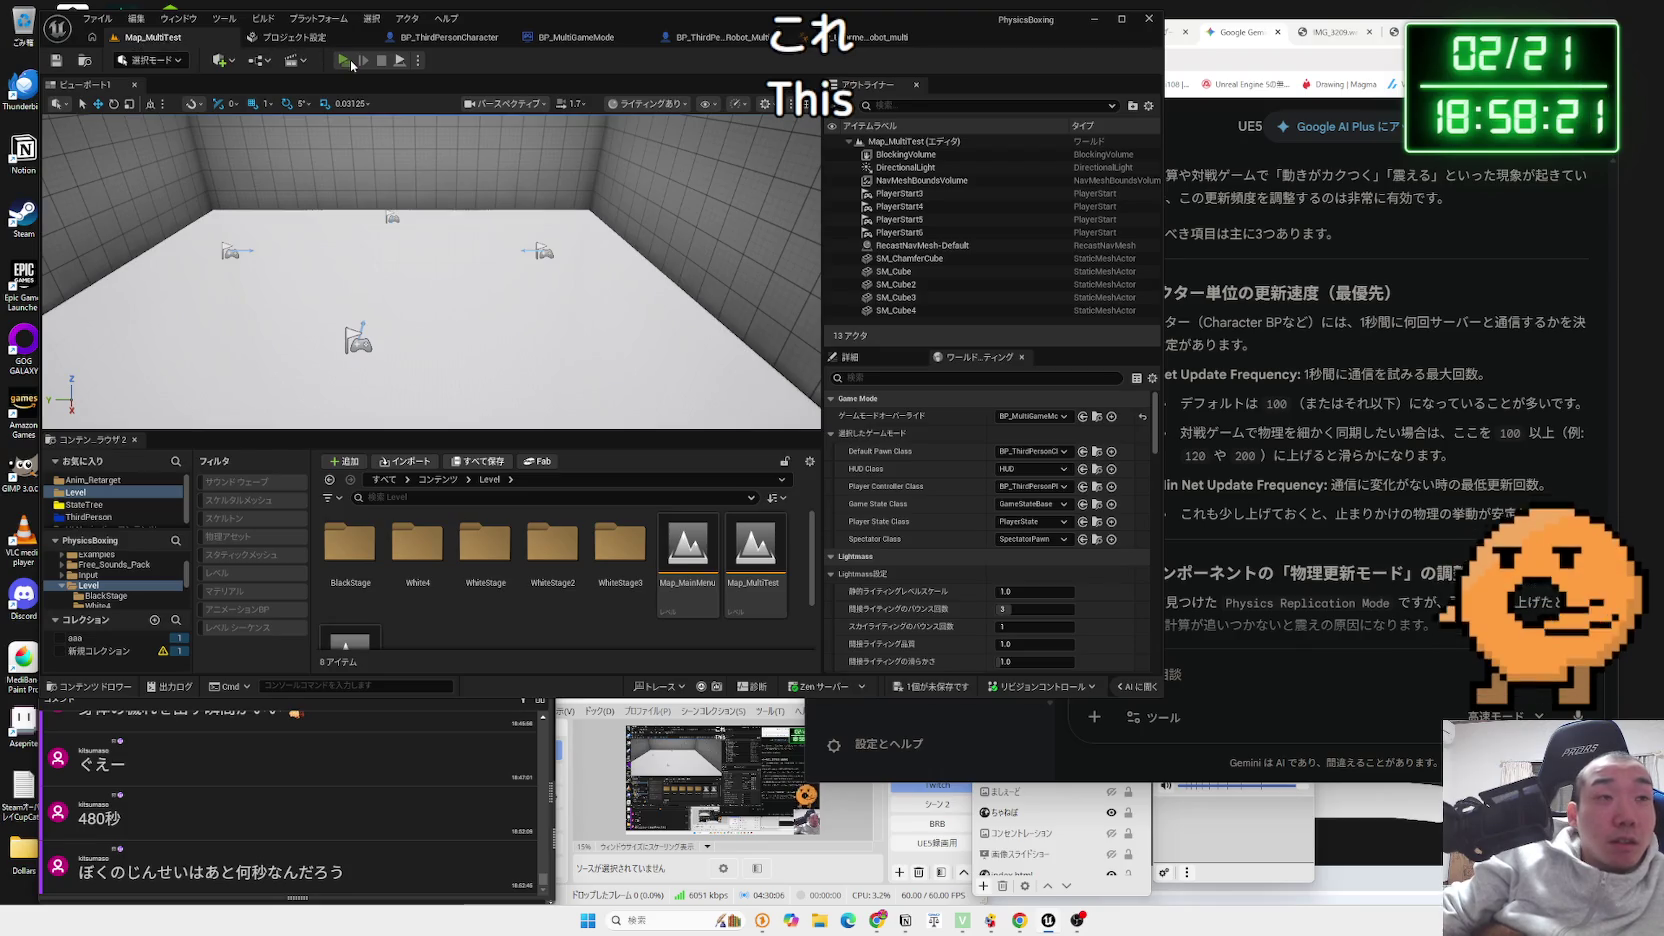
- Playtest the direct glove location with a server and two clients, then stop it
left_click(346, 61)
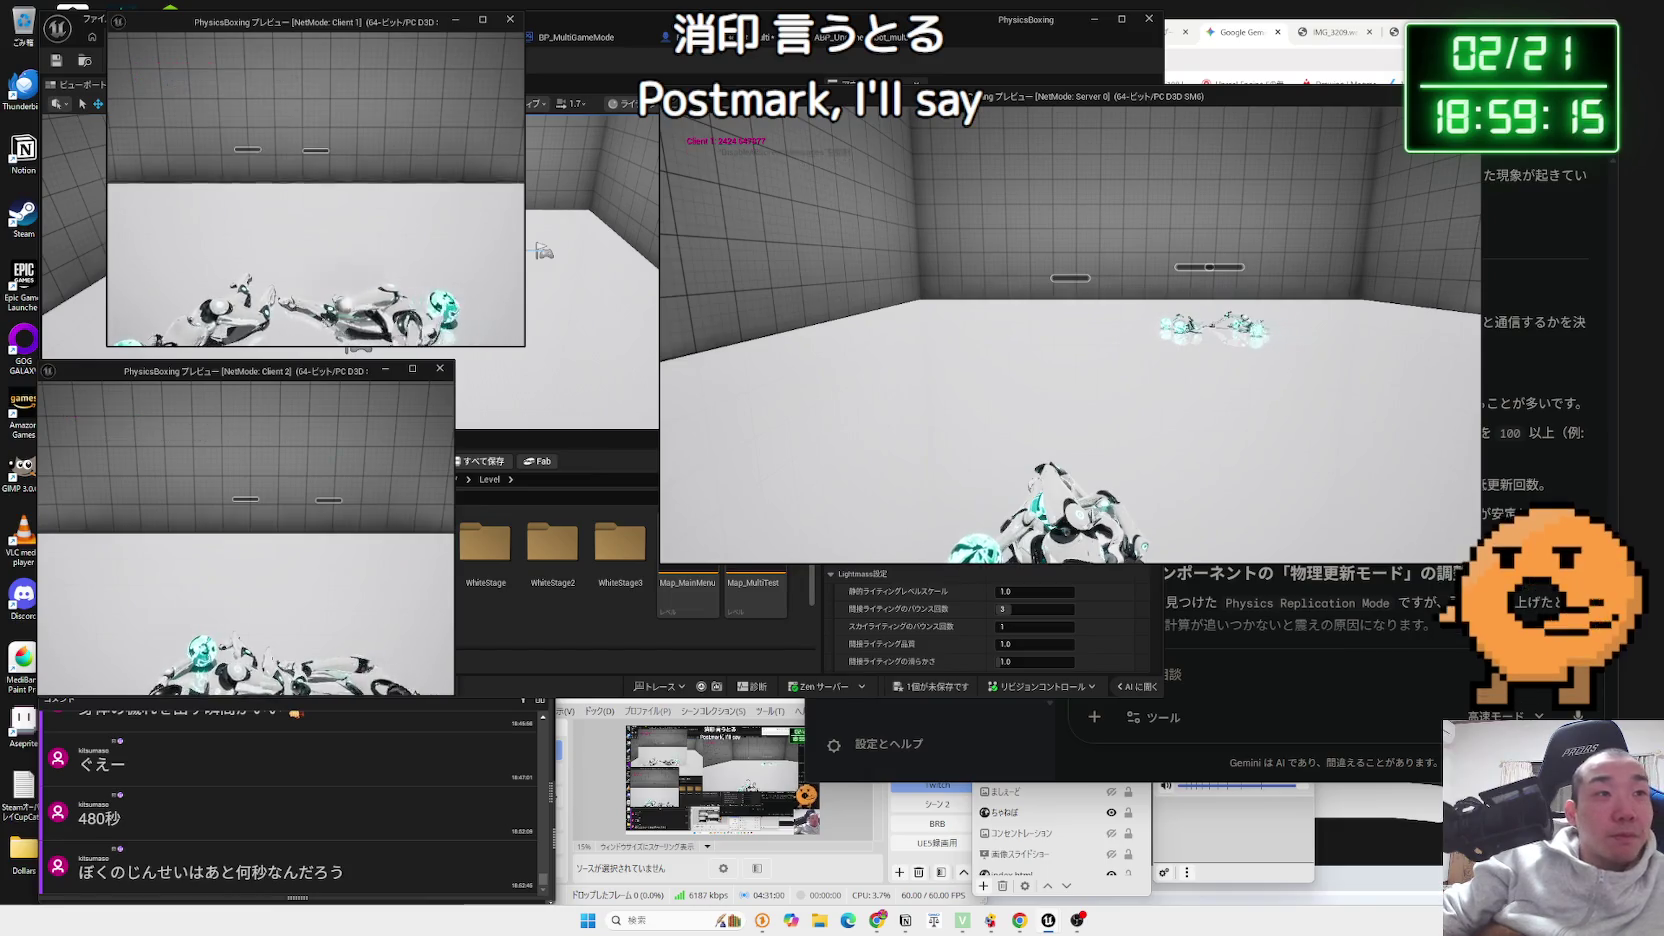
key("Escape")
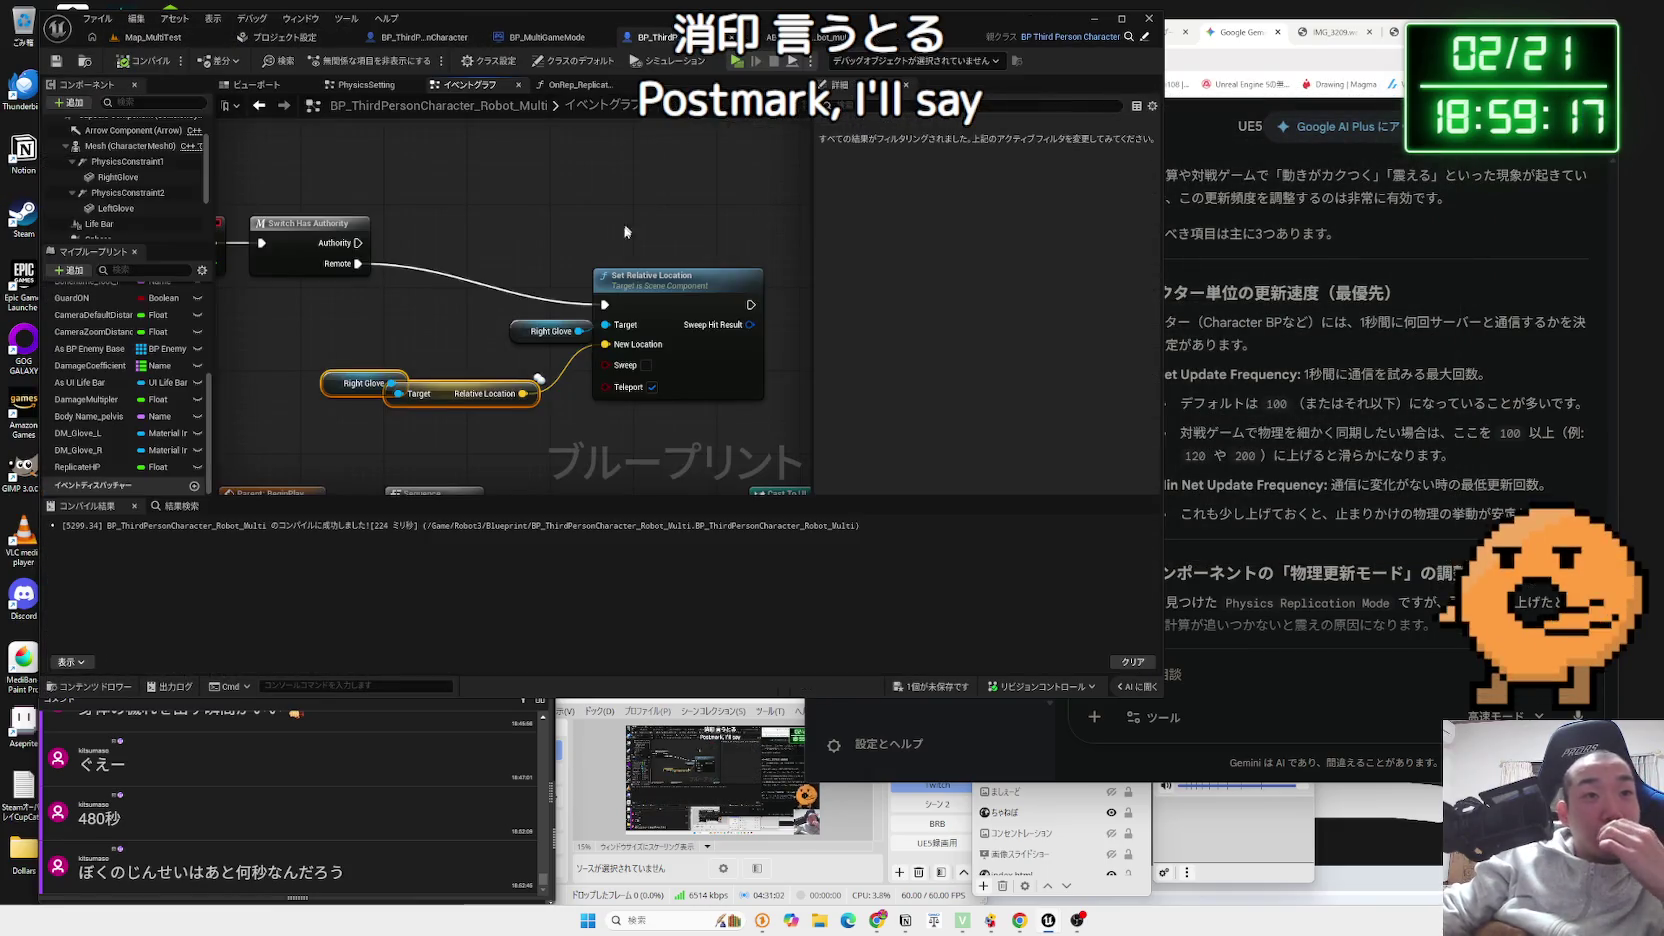
- Tidy the Right Glove getter nodes beside the Set Relative Location node
left_click_drag(341, 394, 352, 384)
mouse_move(472, 386)
left_mouse_down()
mouse_move(503, 386)
mouse_move(373, 355)
left_mouse_up()
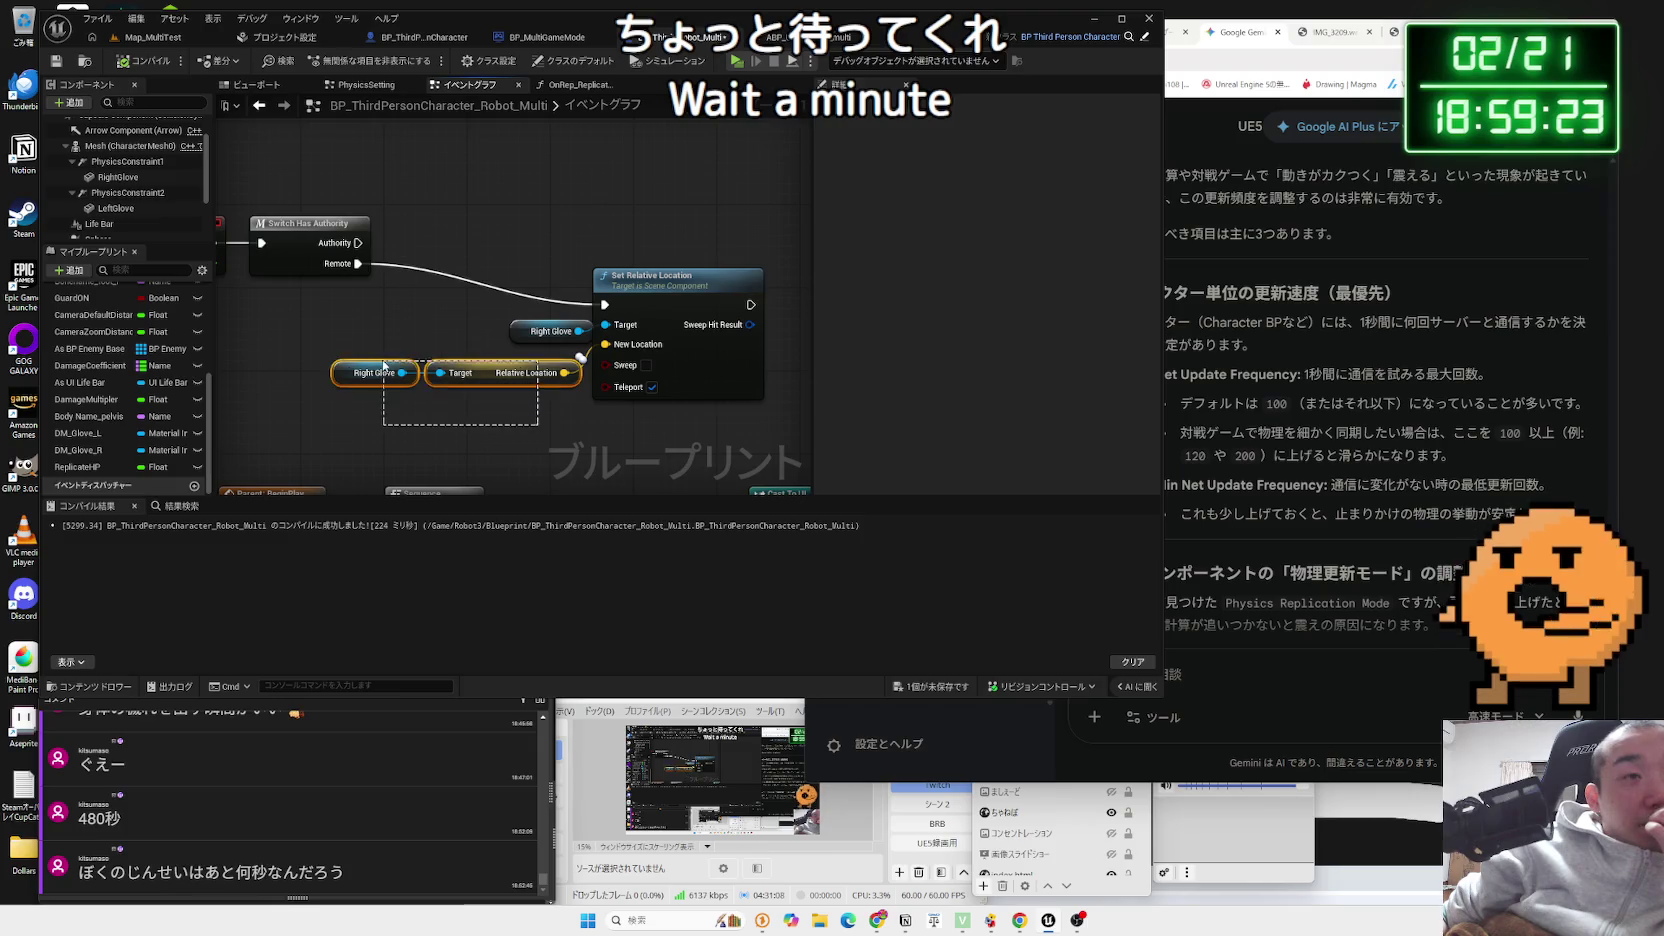
left_click(128, 40)
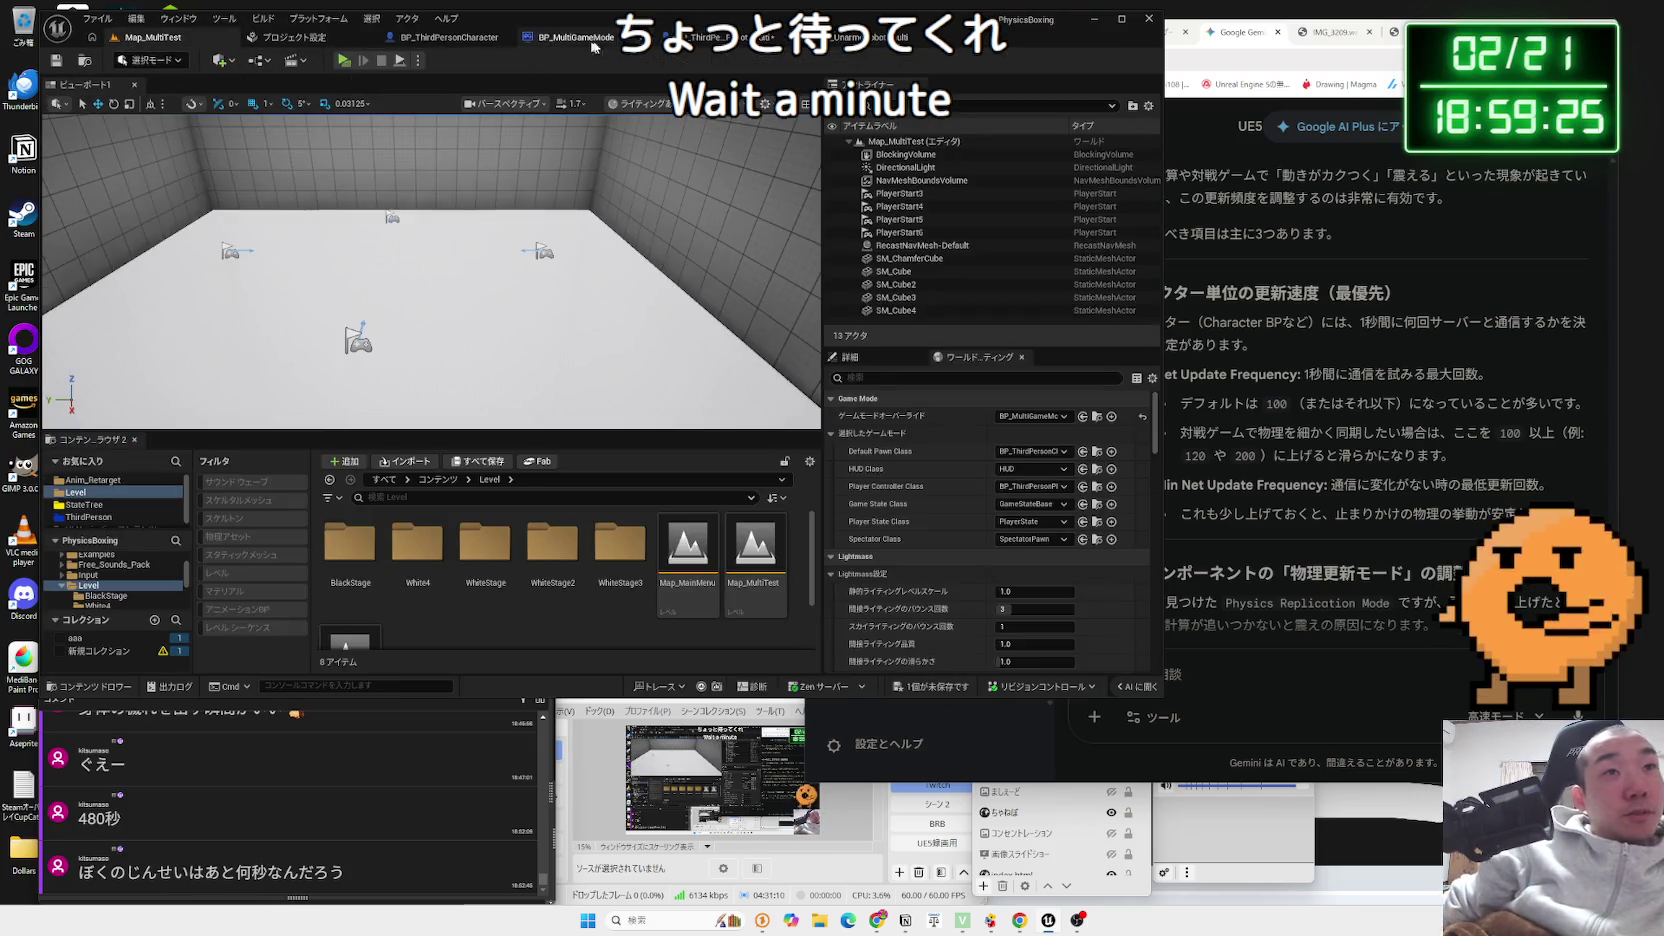
left_click(698, 38)
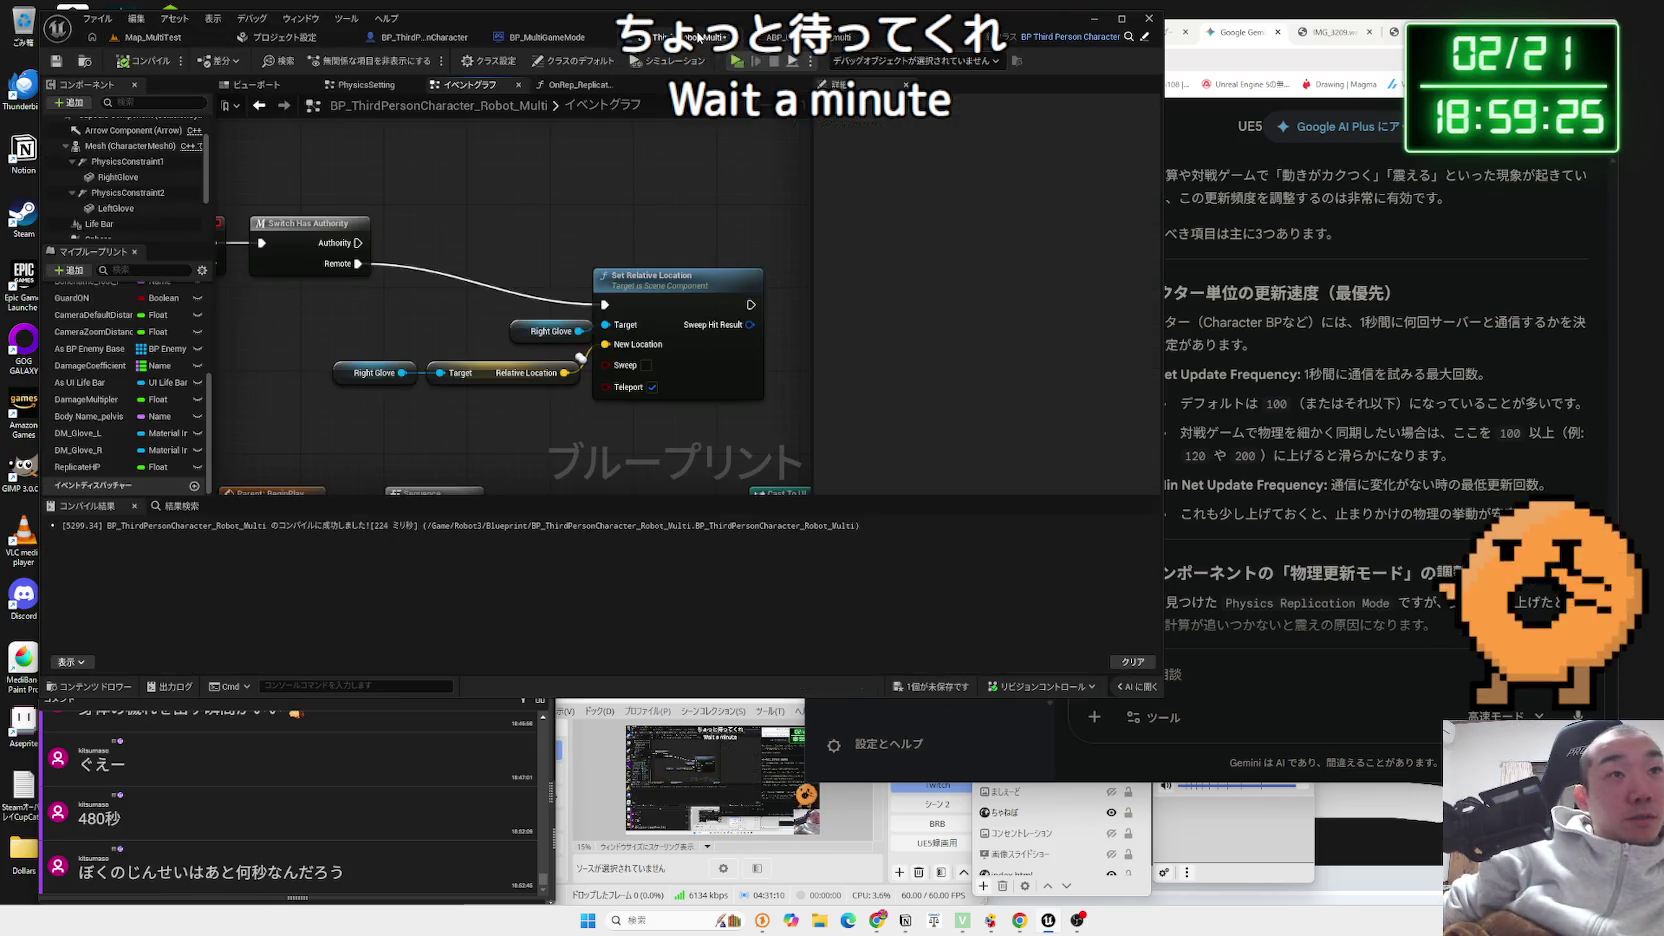
- Turn on Component Replicates for RightGlove and start a server-and-two-client playtest
left_click(119, 178)
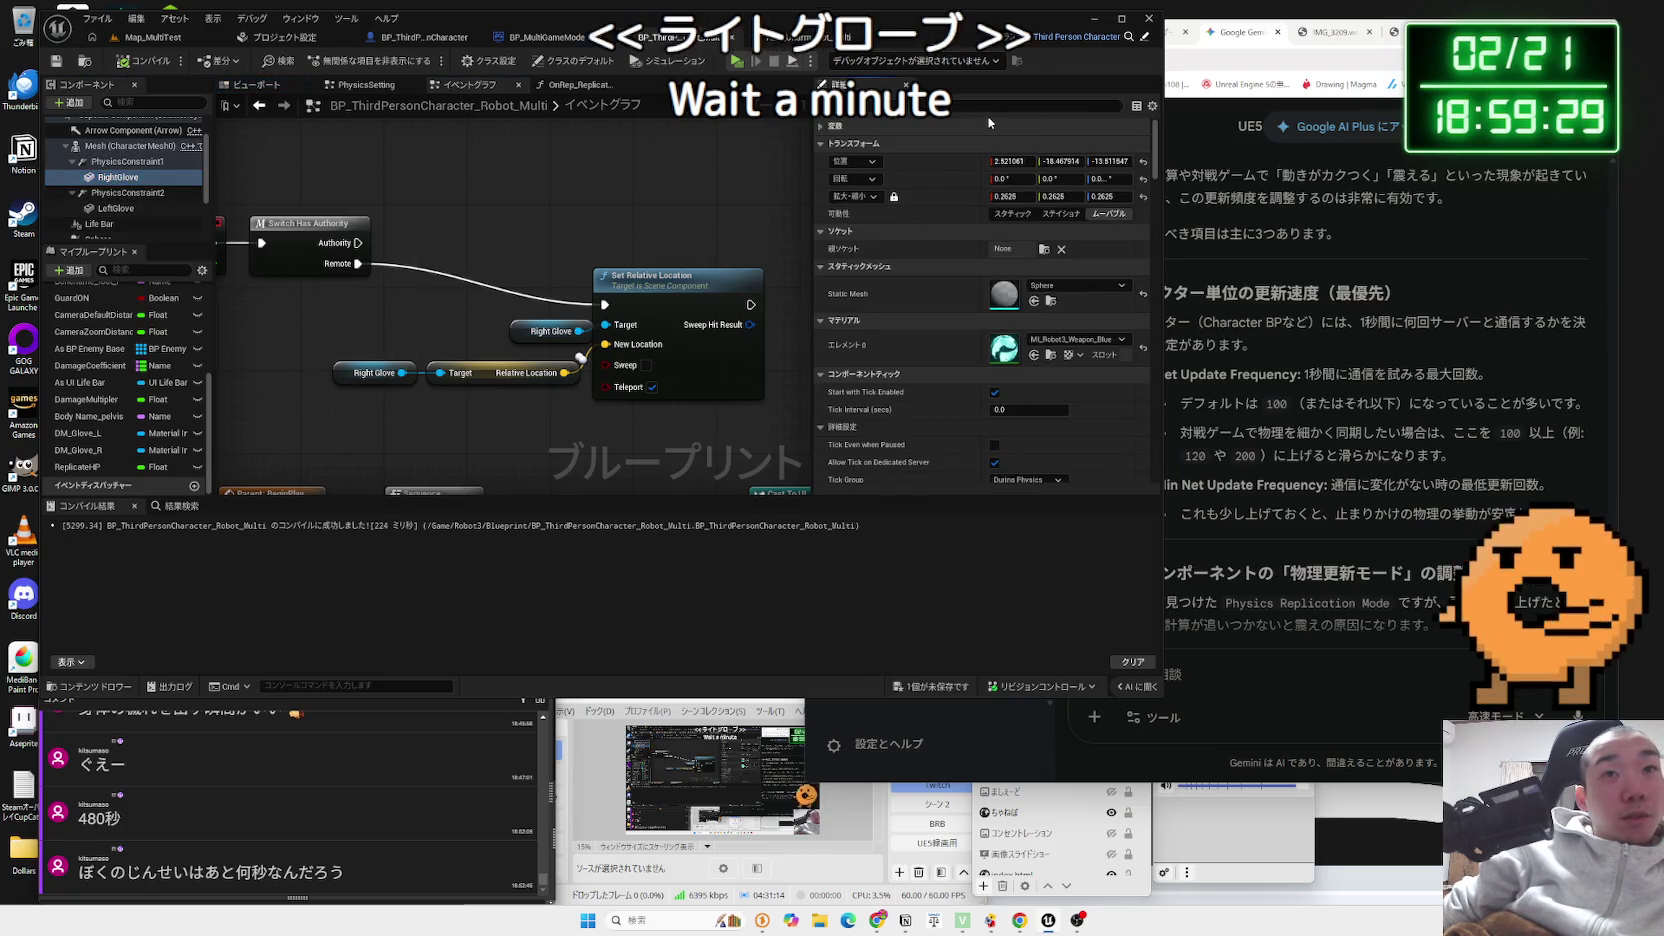
scroll(988, 108, "down", 3)
type("replic")
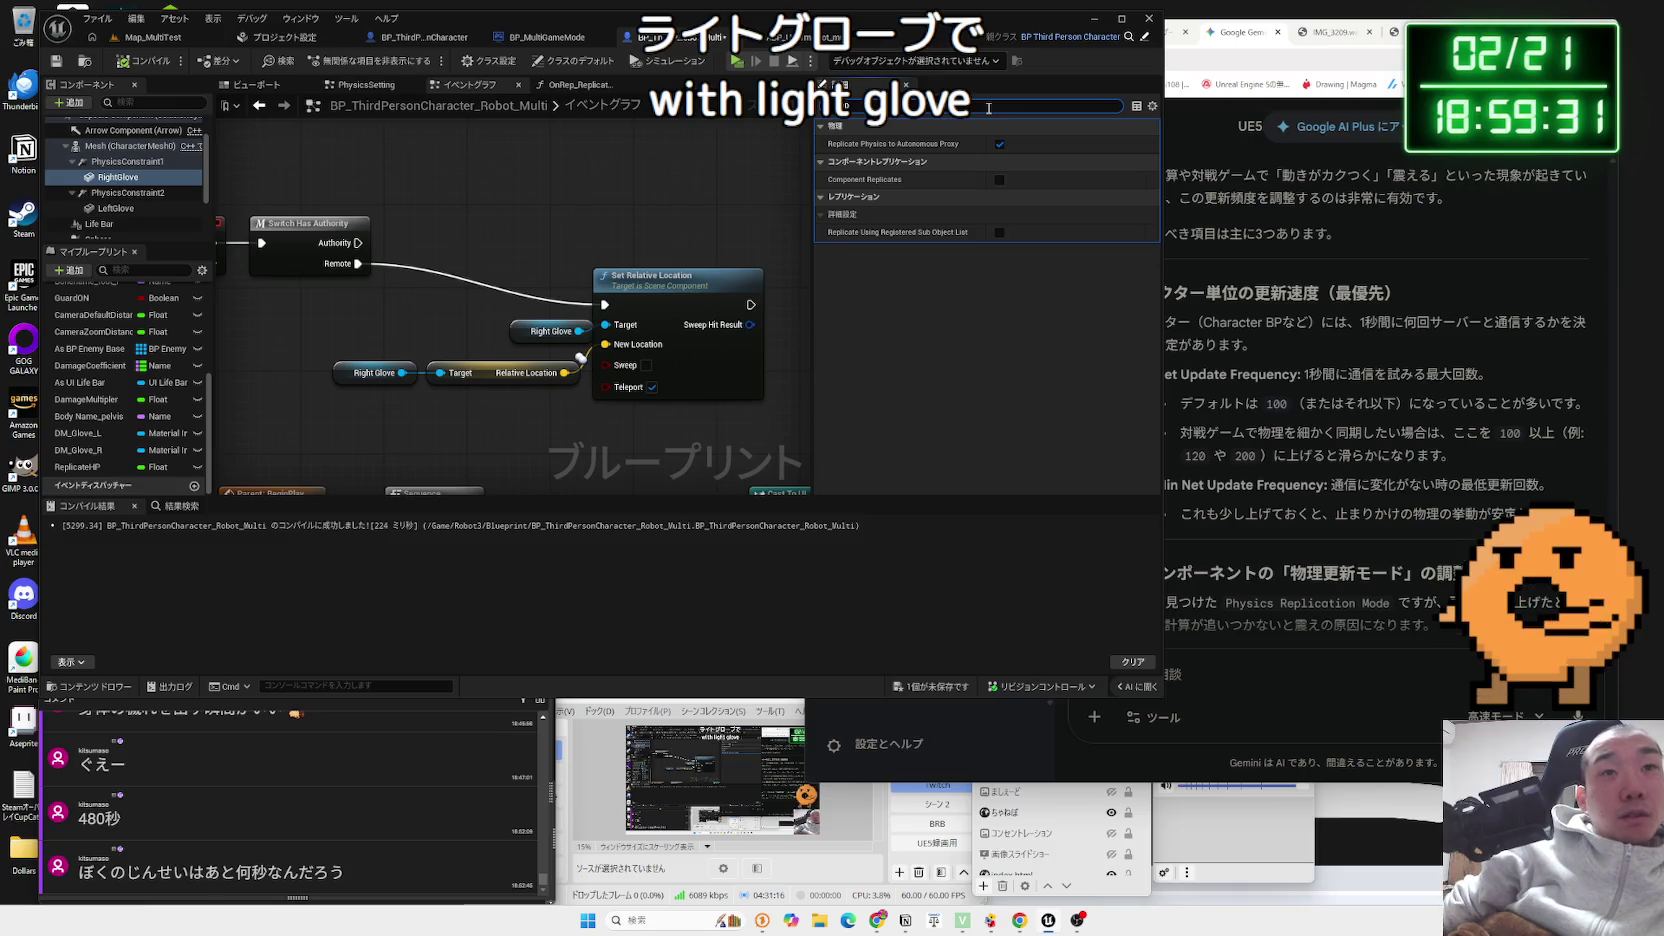
left_click(999, 179)
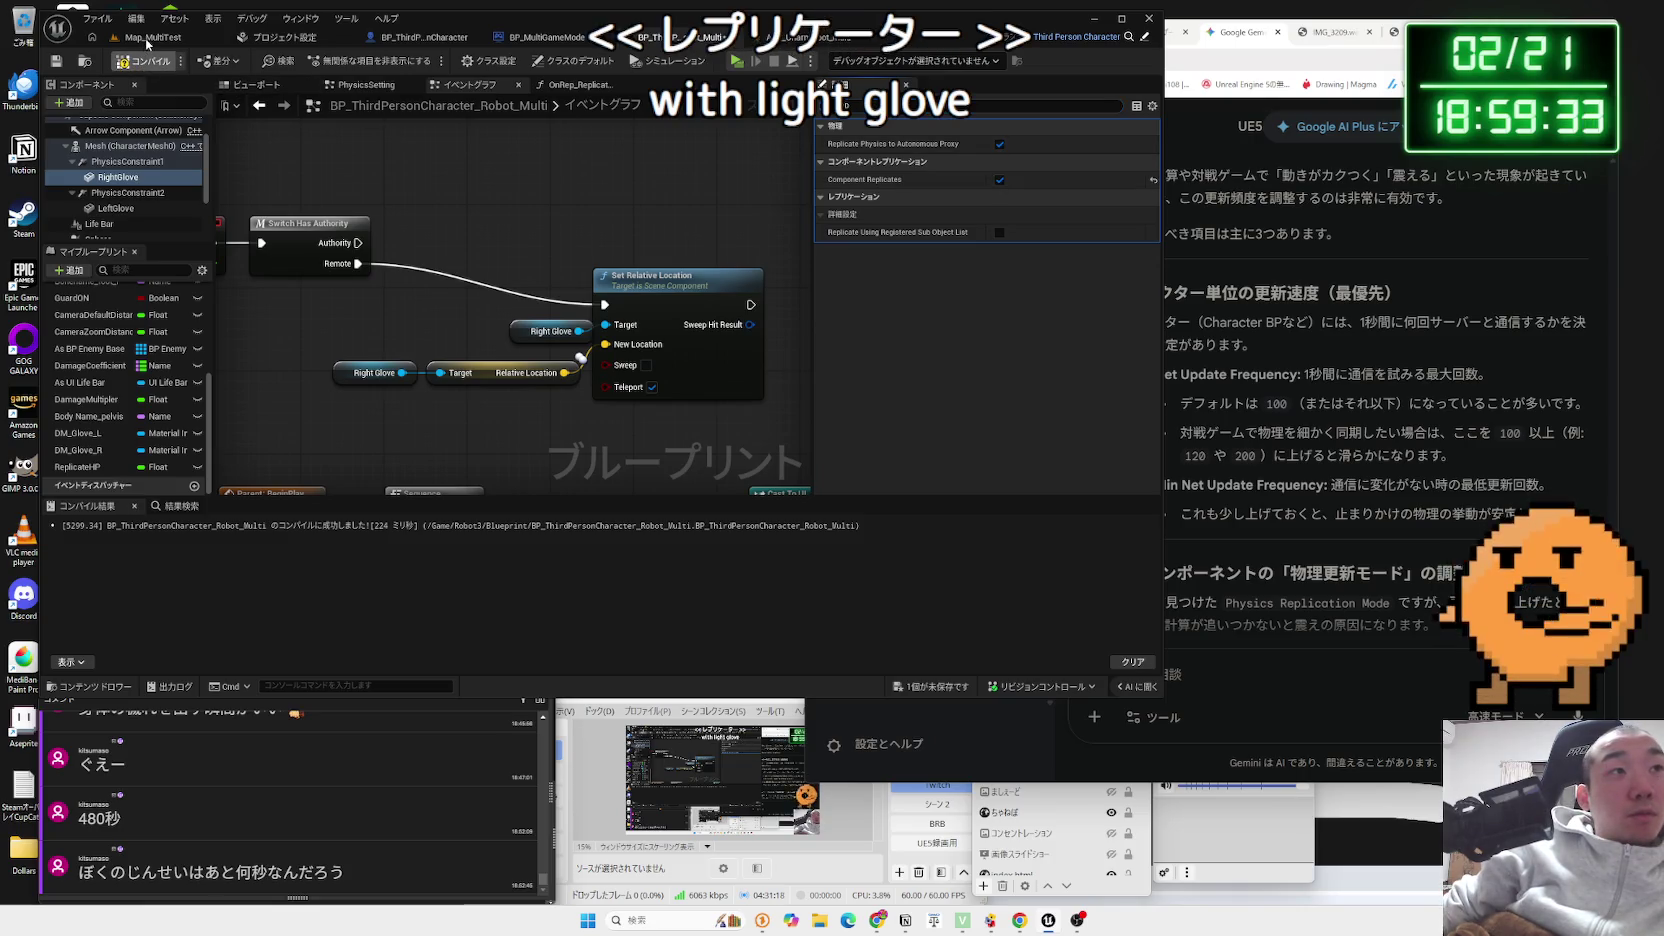
left_click(146, 38)
left_click(345, 61)
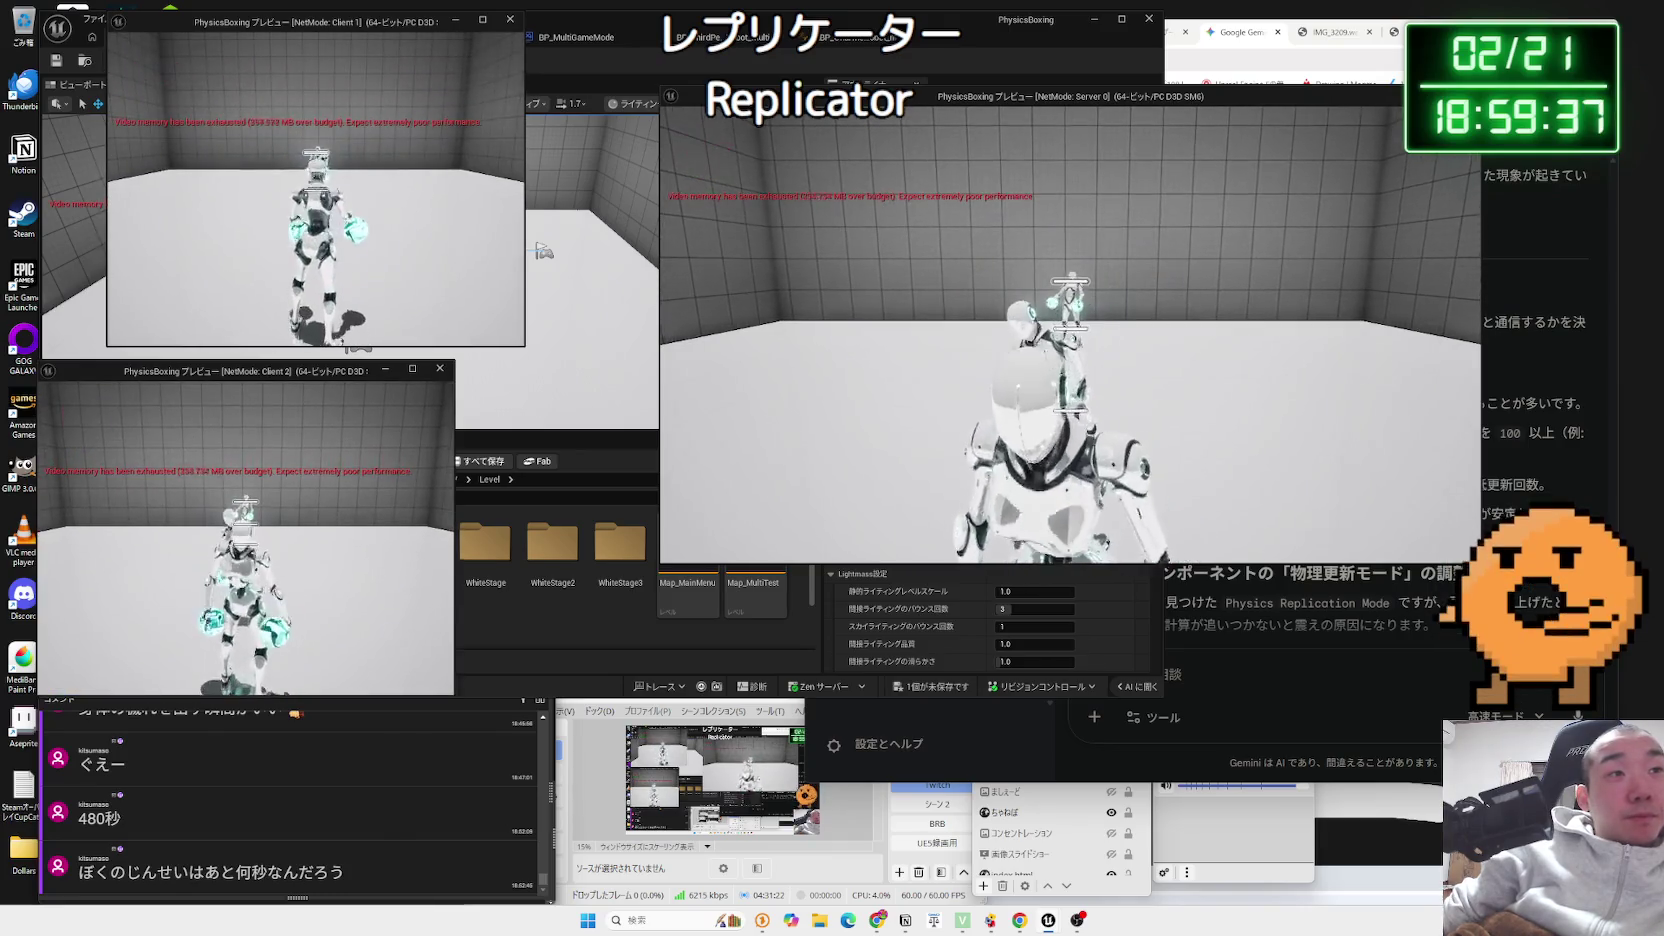
- Check the replicated right glove across the server and client play windows
key("alt+Tab")
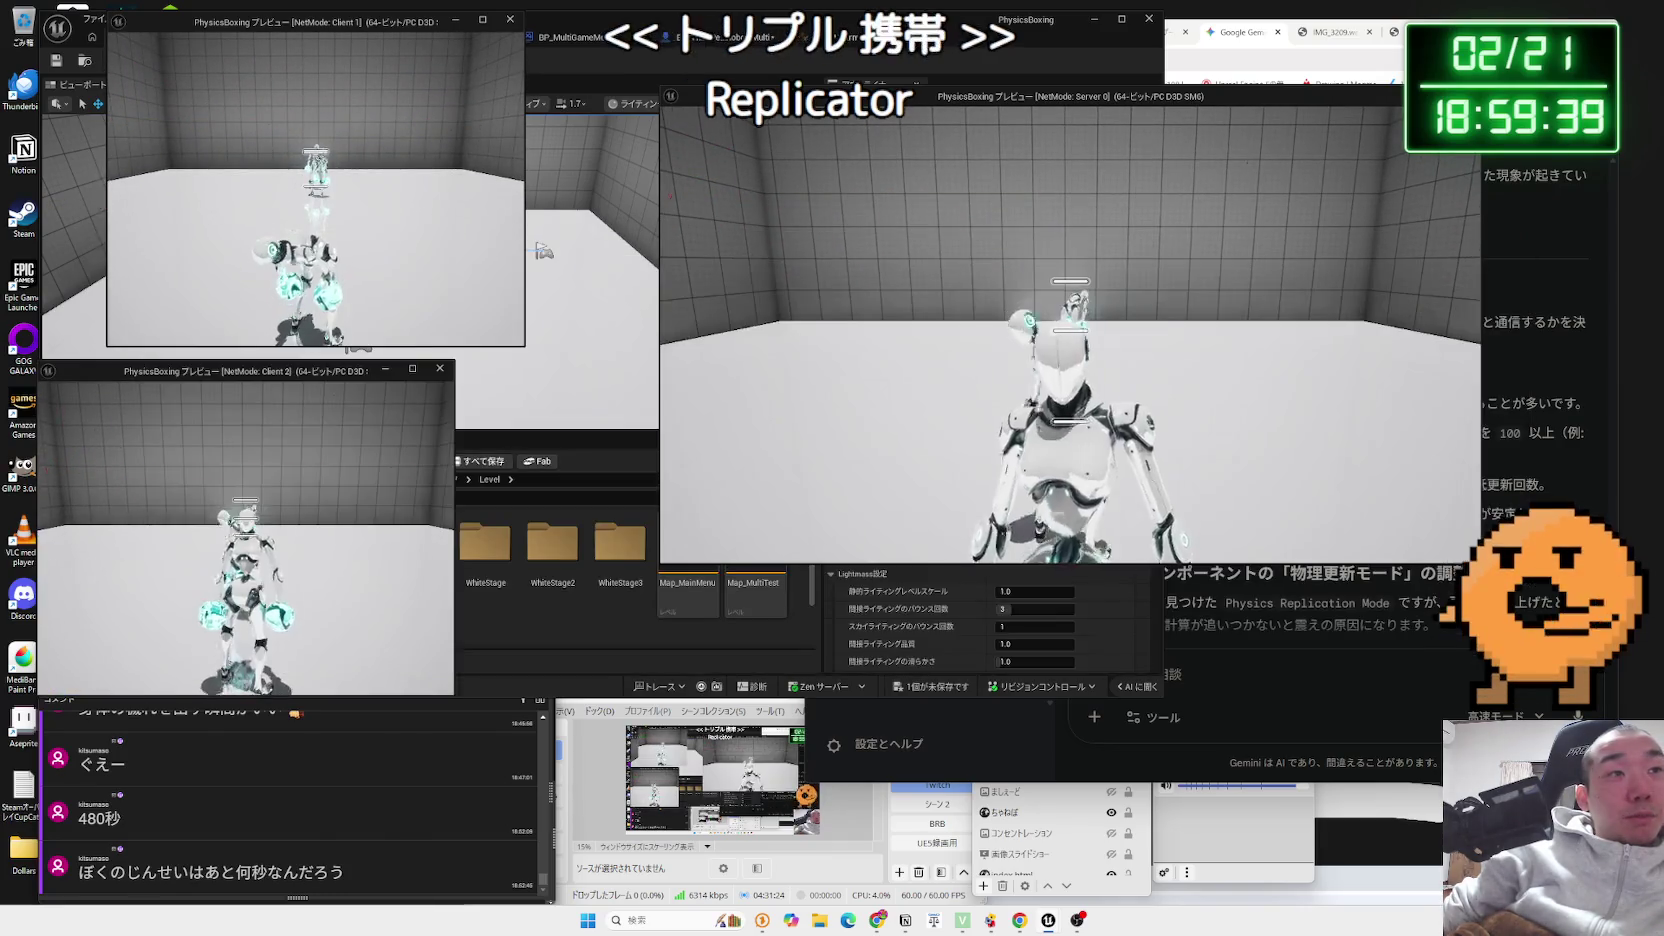